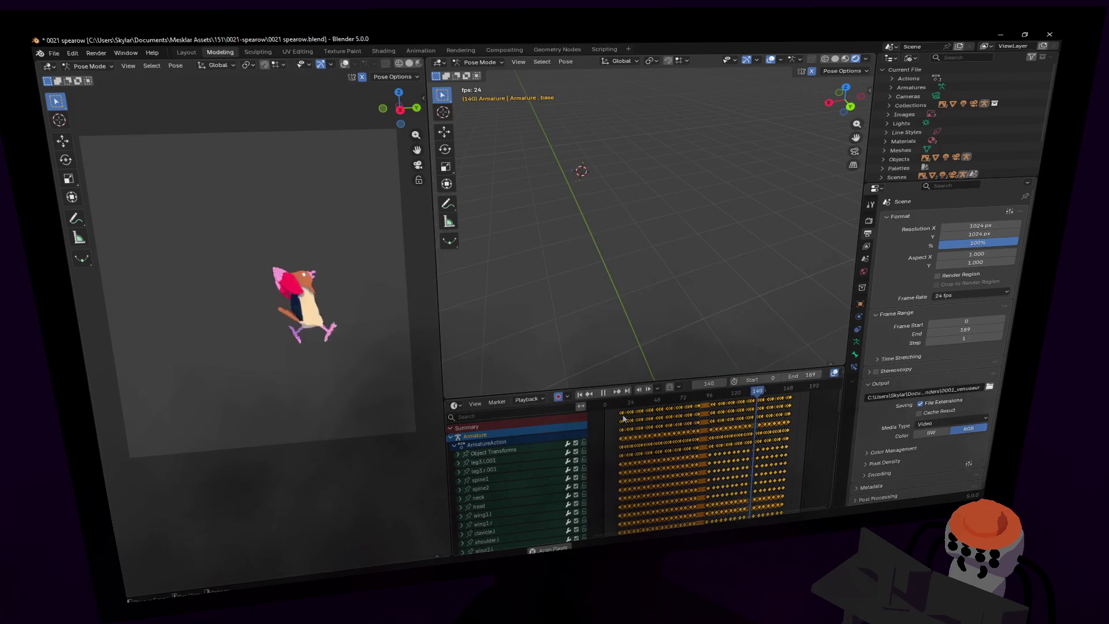
Stop the Spearow animation playback and go back to frame 0.
key(Escape)
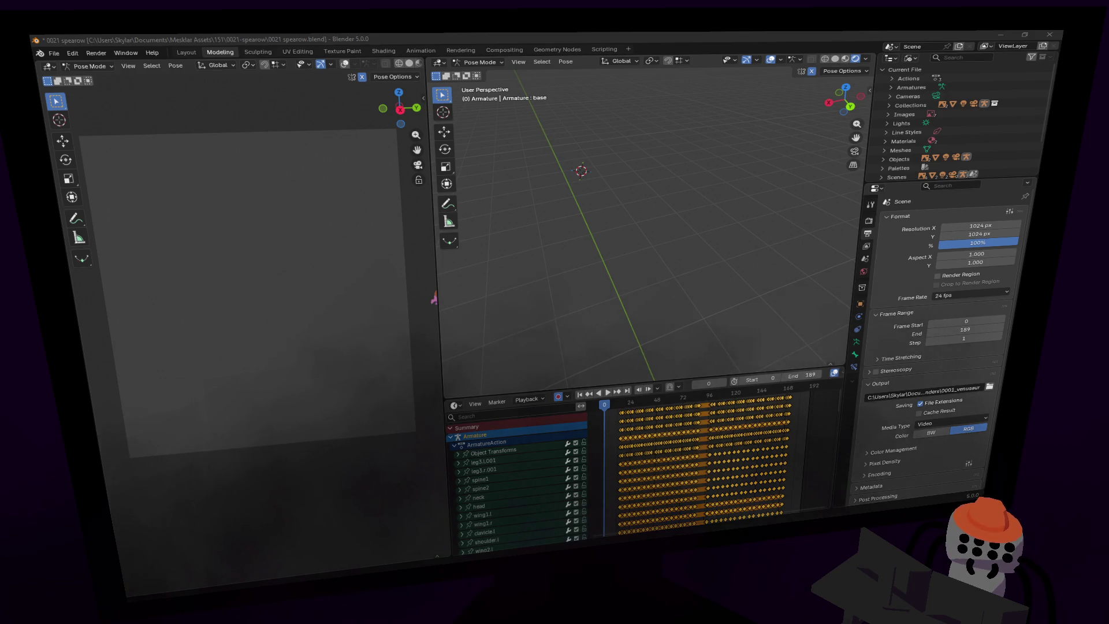
Drop 0013-0015 weedle-beedrill.blend onto the viewport and choose Append.
drag(680, 165, 657, 171)
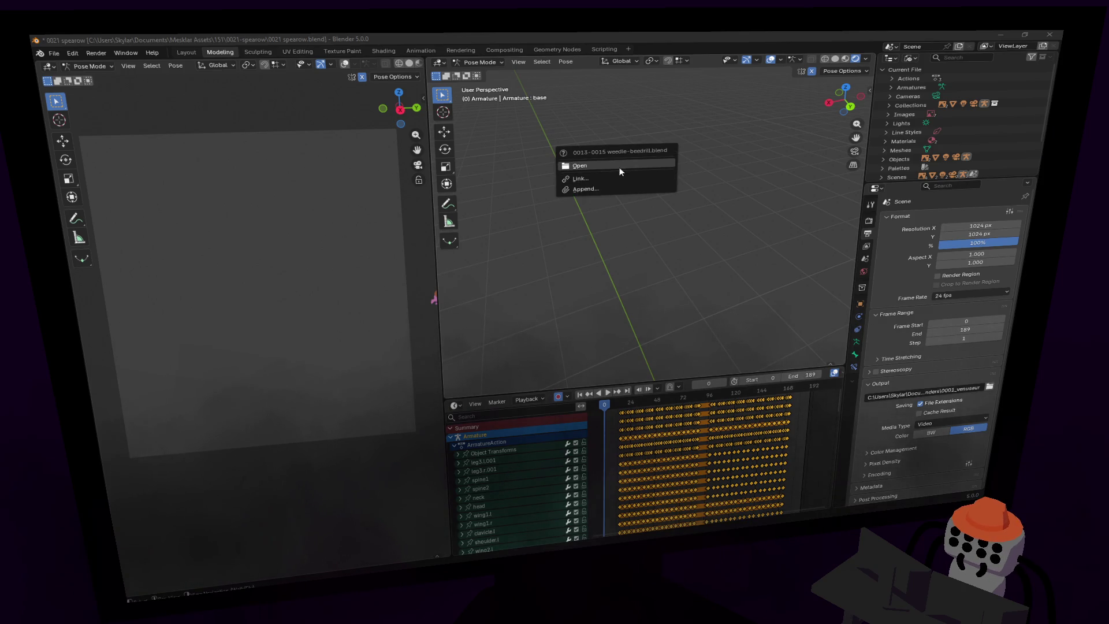
click(587, 188)
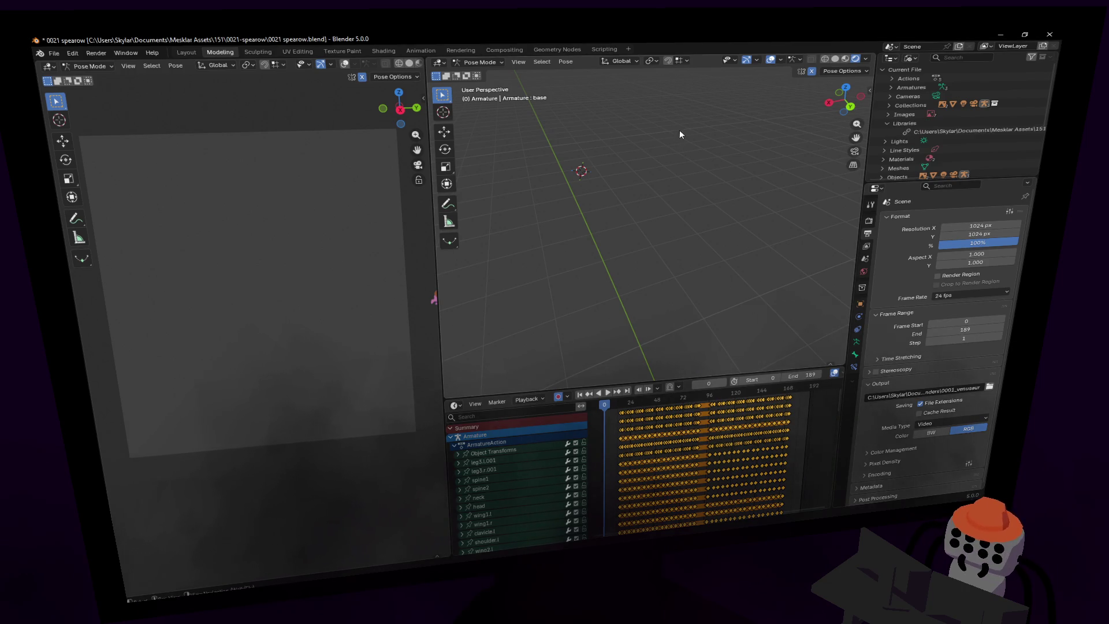
Switch the Outliner display to View Layer and fly the view near the Spearow rig.
click(912, 59)
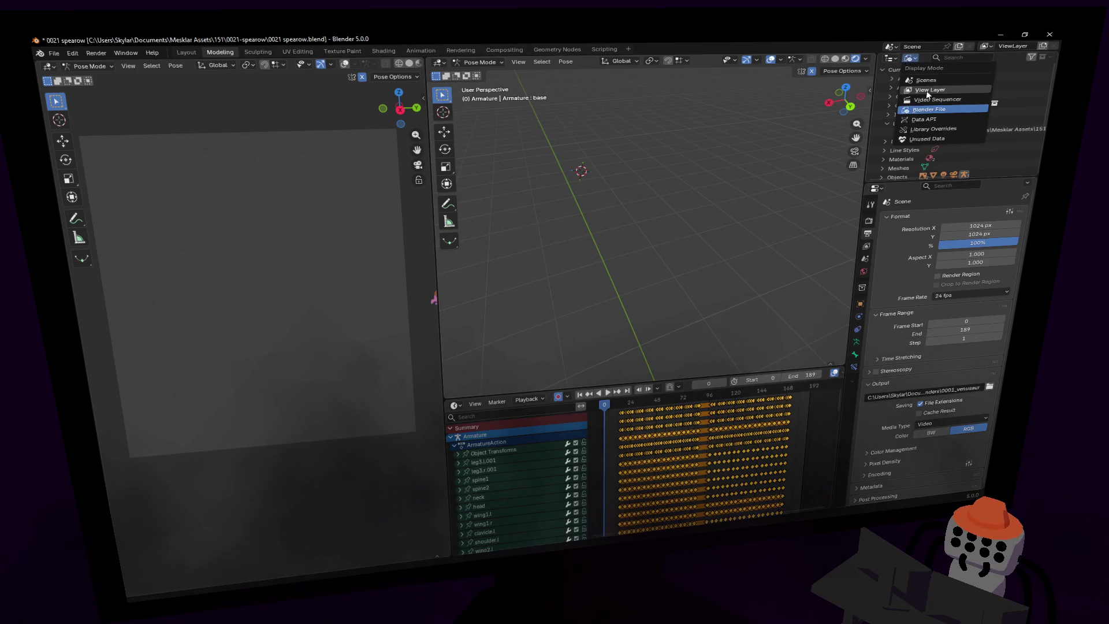
click(929, 89)
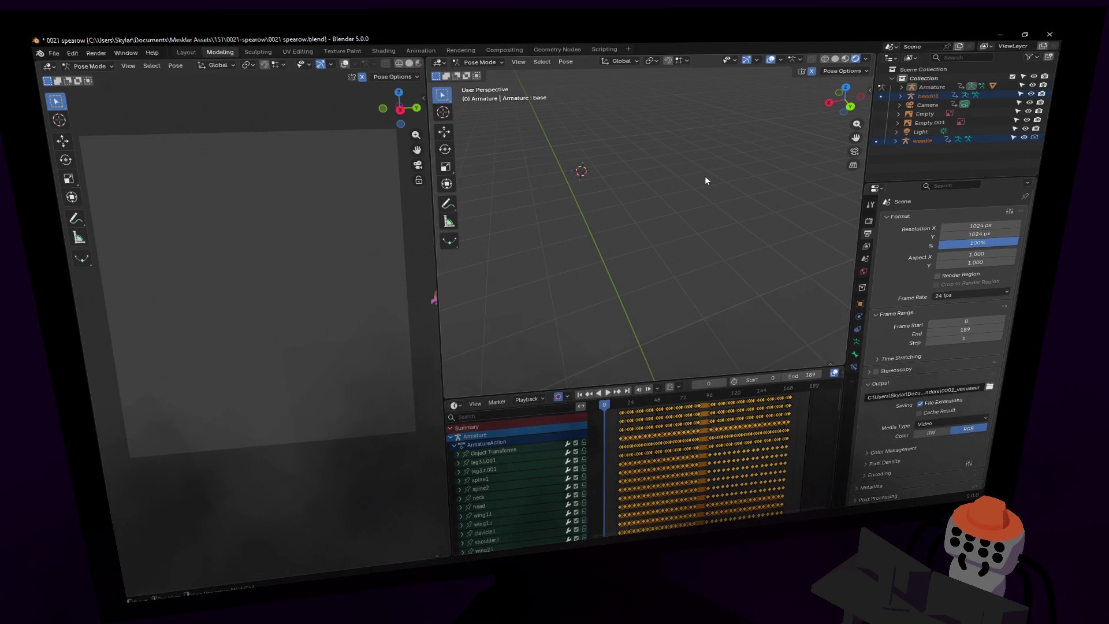
key(shift+grave)
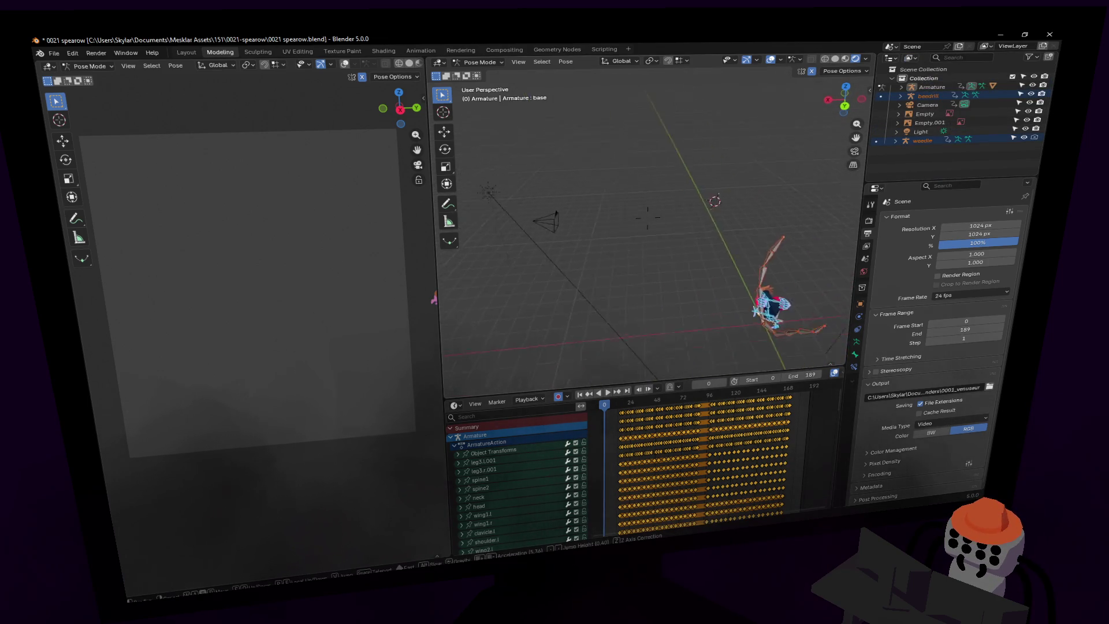
key(w)
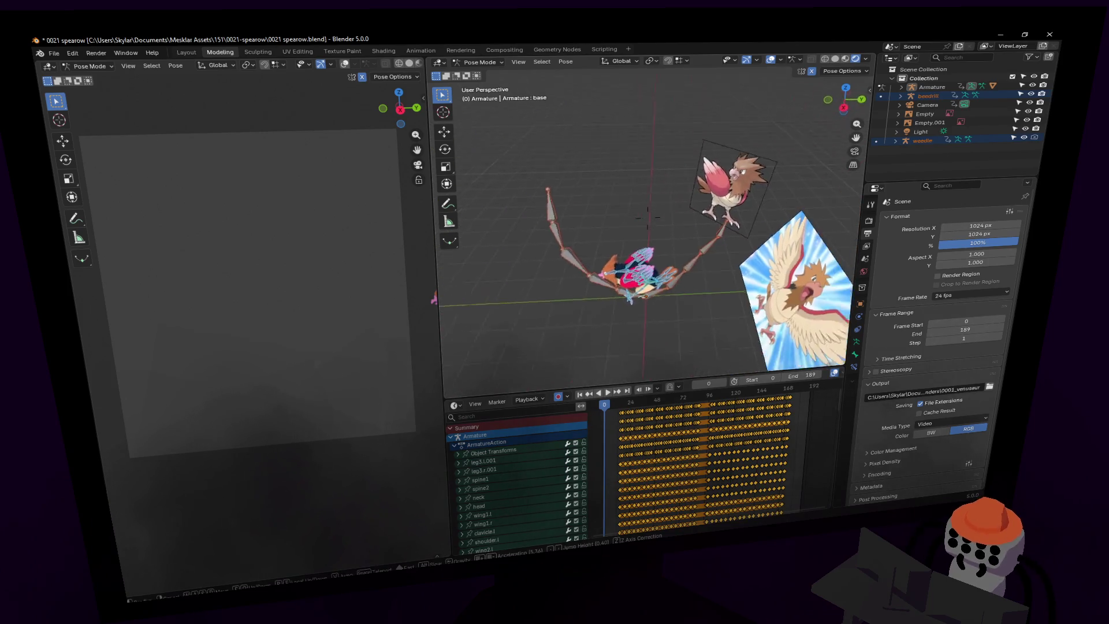
key(Return)
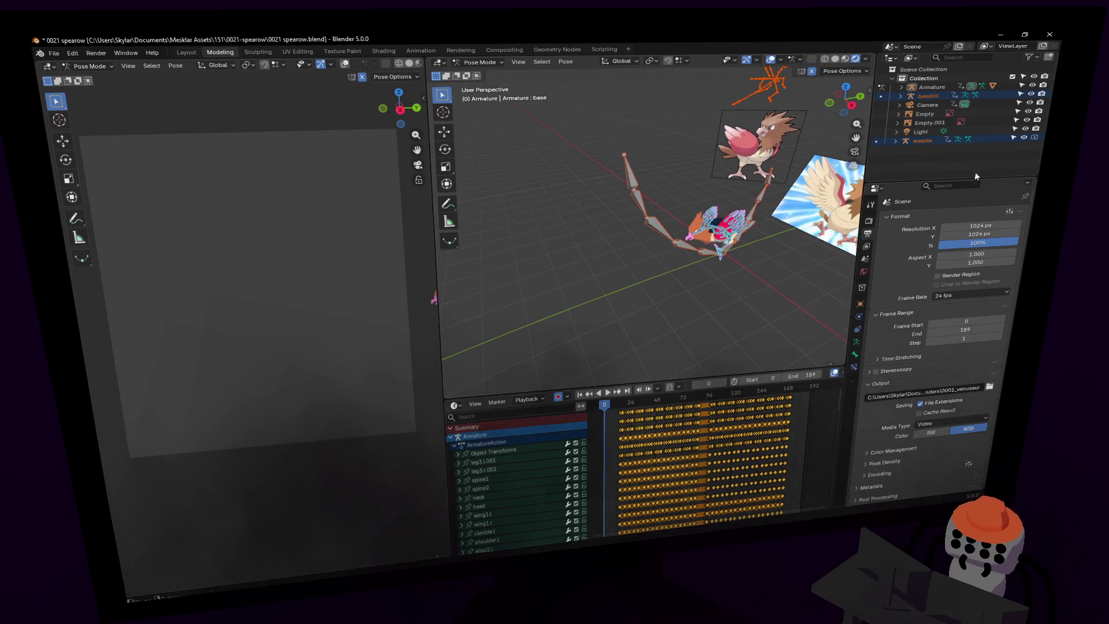
Select the objects from Armature through weedle in the Outliner.
click(929, 140)
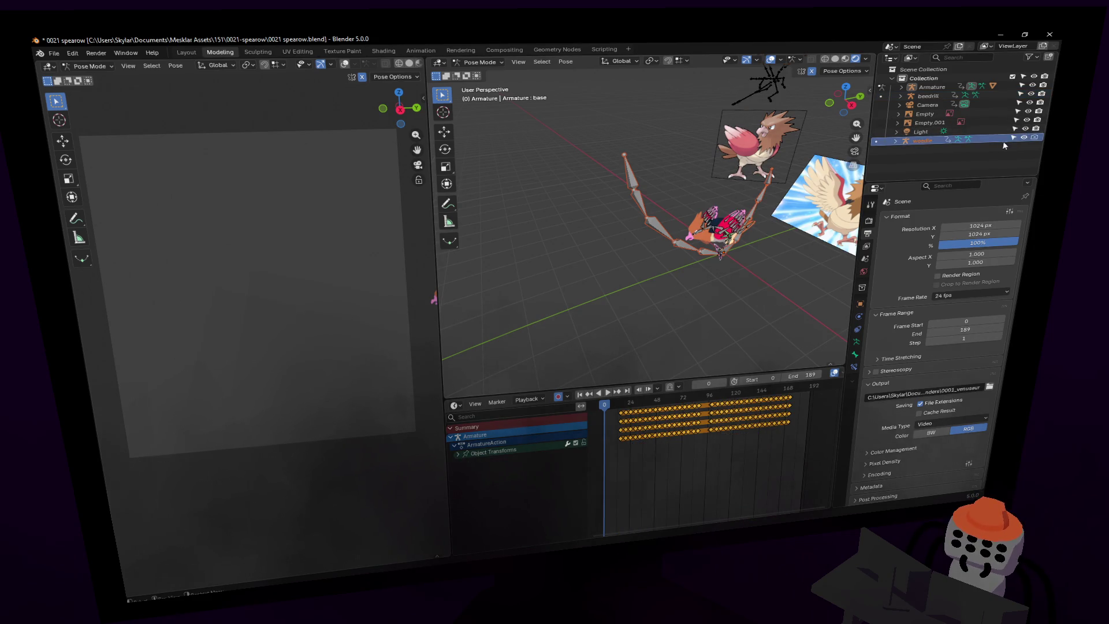
click(894, 141)
click(895, 139)
click(902, 85)
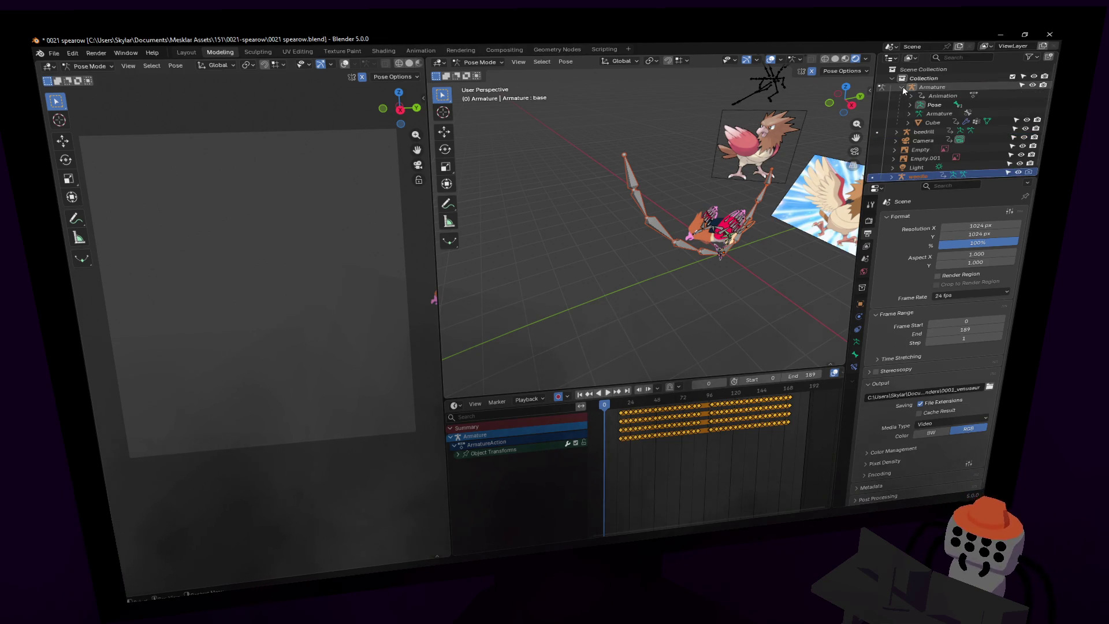
click(902, 85)
click(931, 87)
shift+click(925, 140)
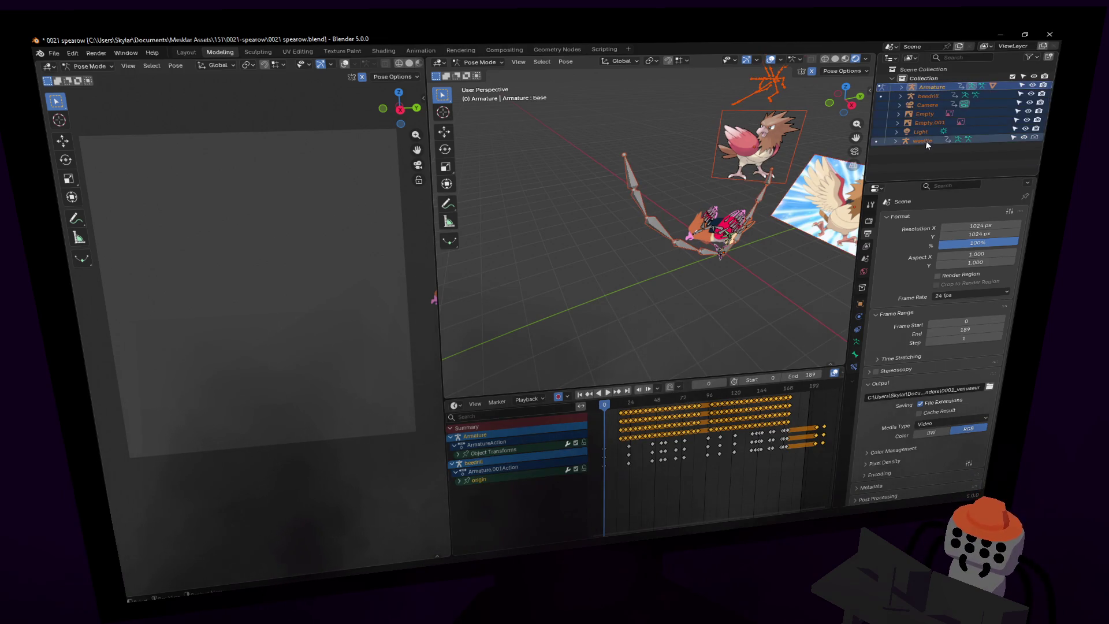
click(928, 140)
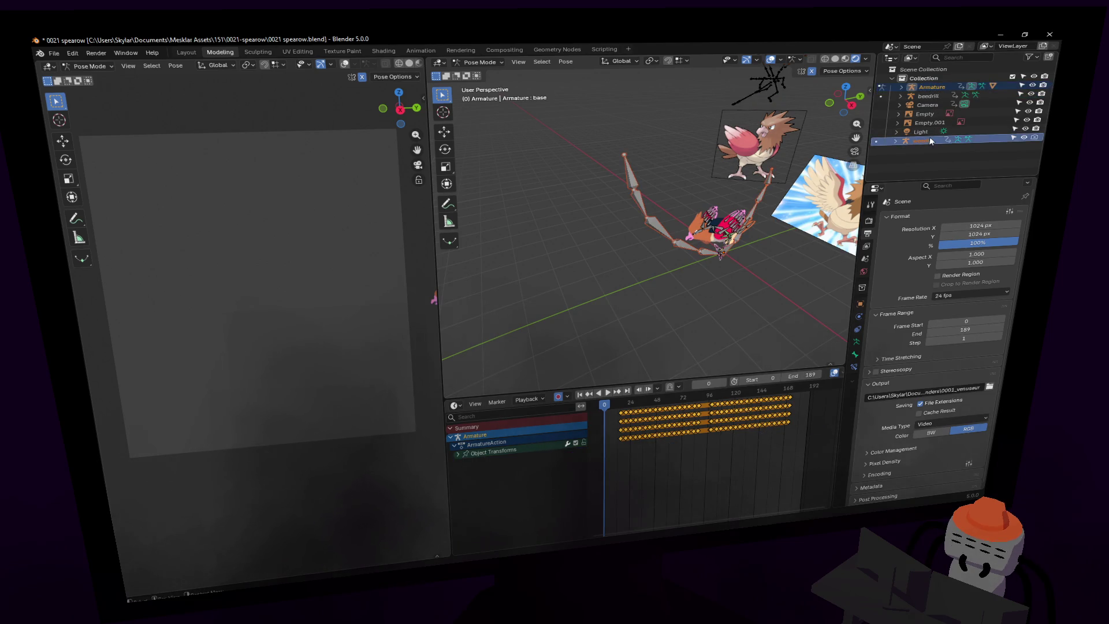
Delete the selected objects, select beedrill, then undo twice.
key(x)
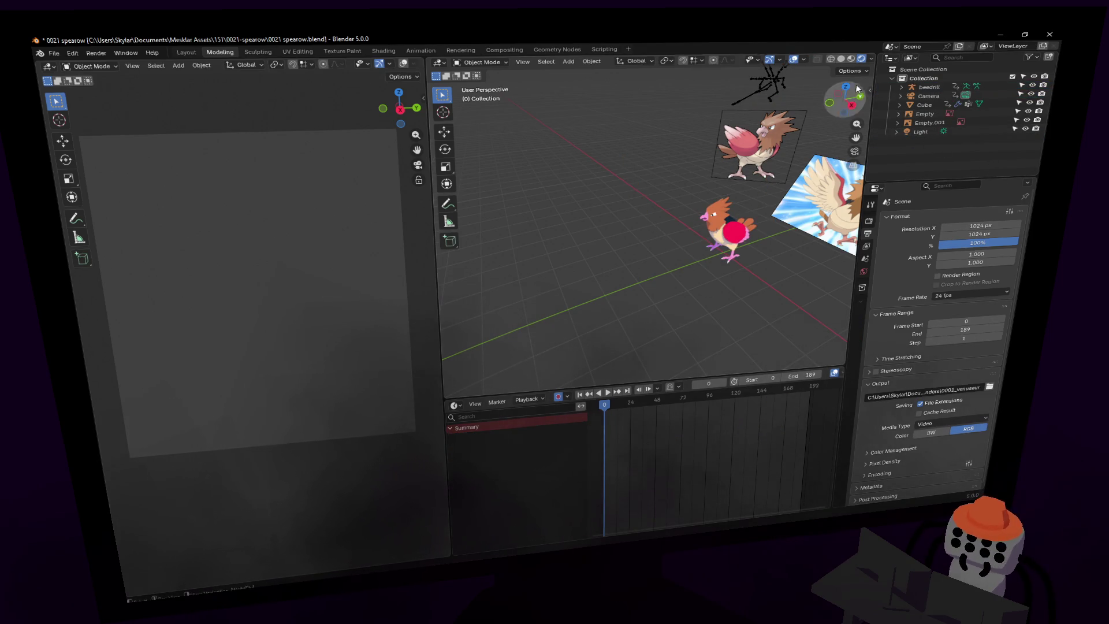
click(927, 88)
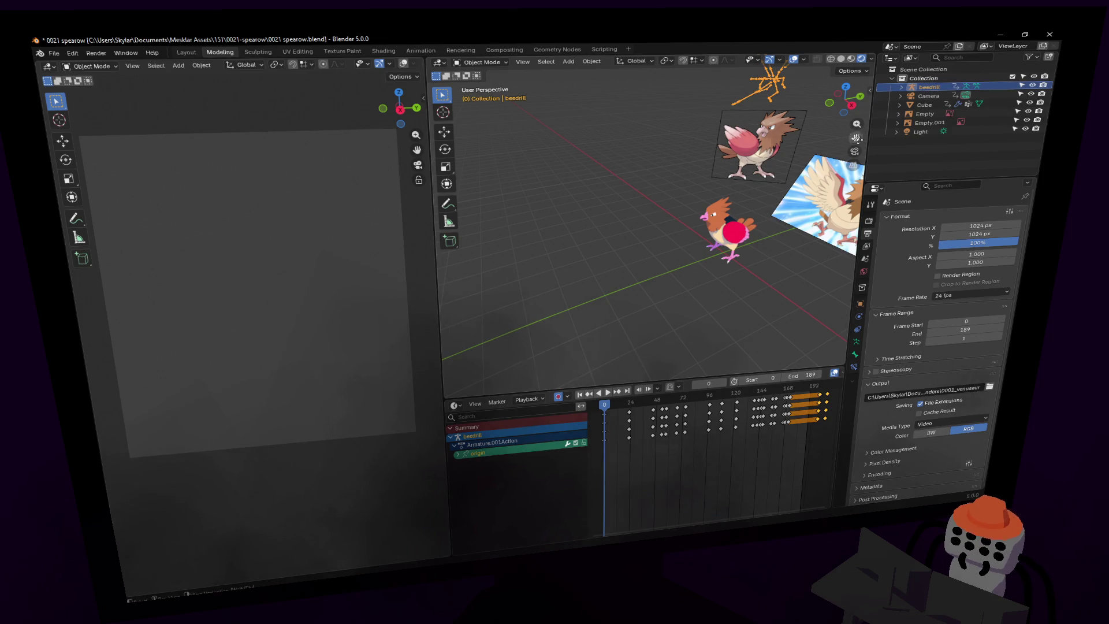
key(ctrl+z)
key(ctrl+z)
key(ctrl+z)
key(ctrl+z)
key(ctrl+z)
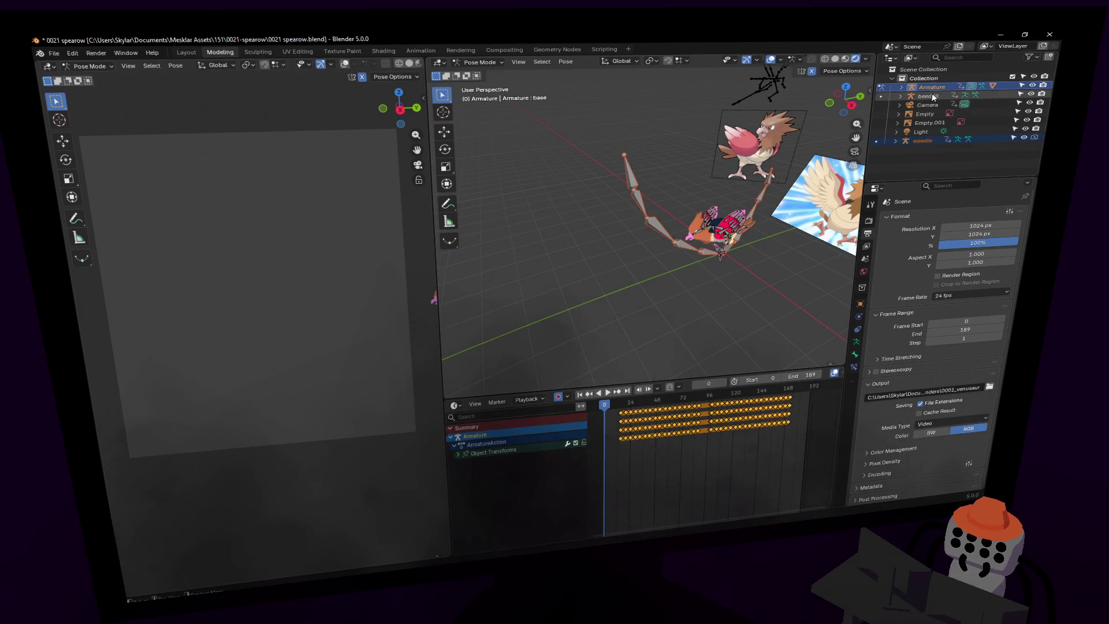
key(ctrl+z)
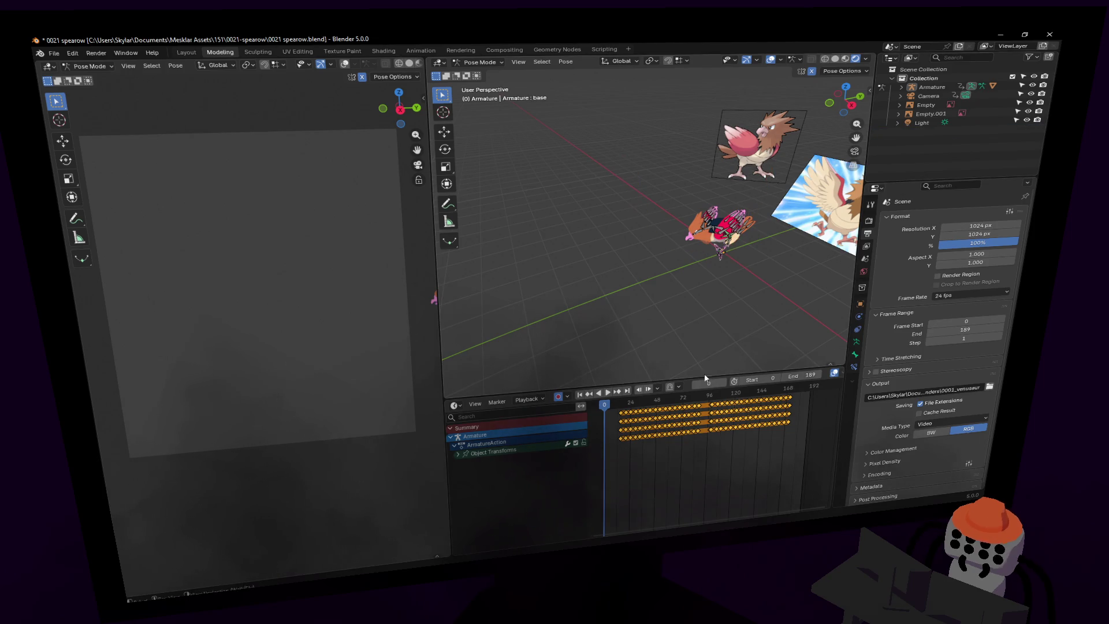
Select the weedle rig and stop the playback that started.
click(656, 398)
key(space)
key(Escape)
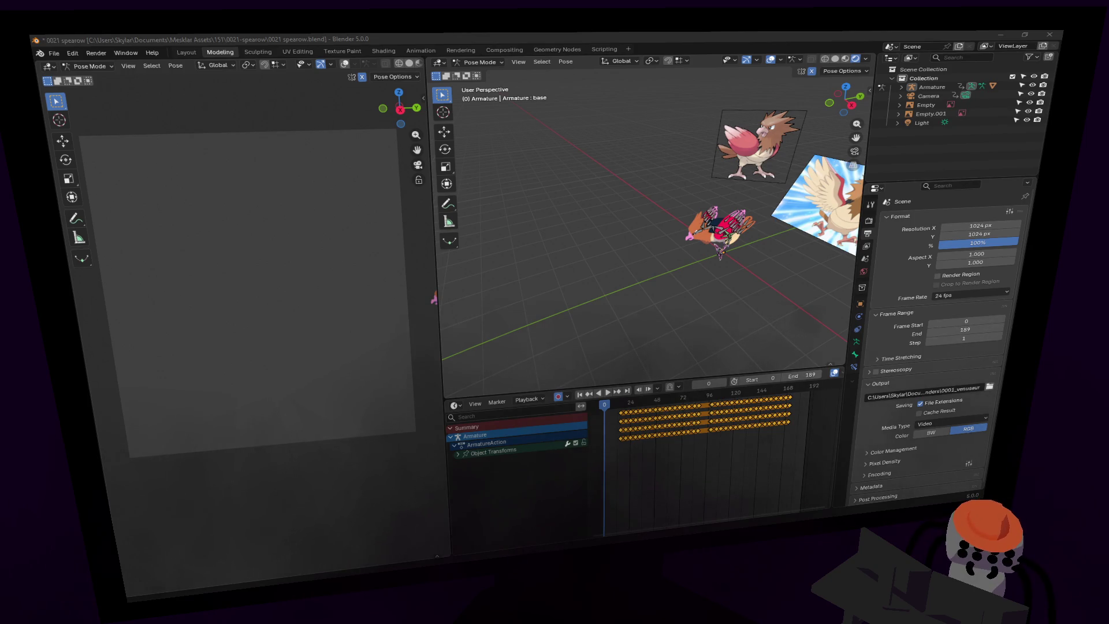
Delete the beedrill and weedle objects from the Outliner.
click(902, 87)
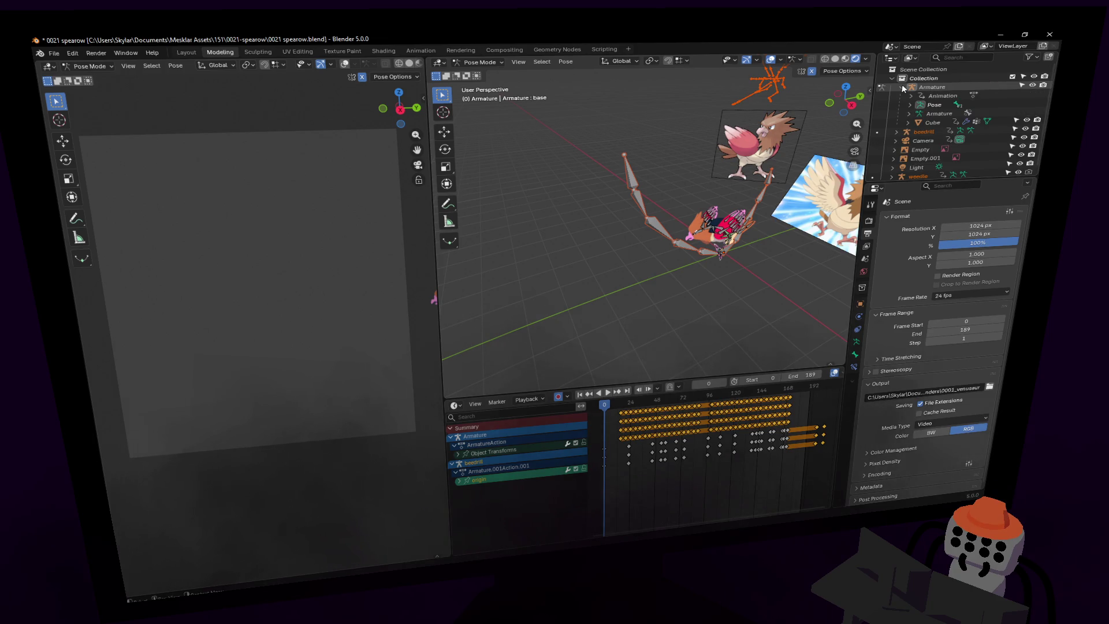
click(902, 85)
click(920, 96)
key(Delete)
click(920, 133)
key(Delete)
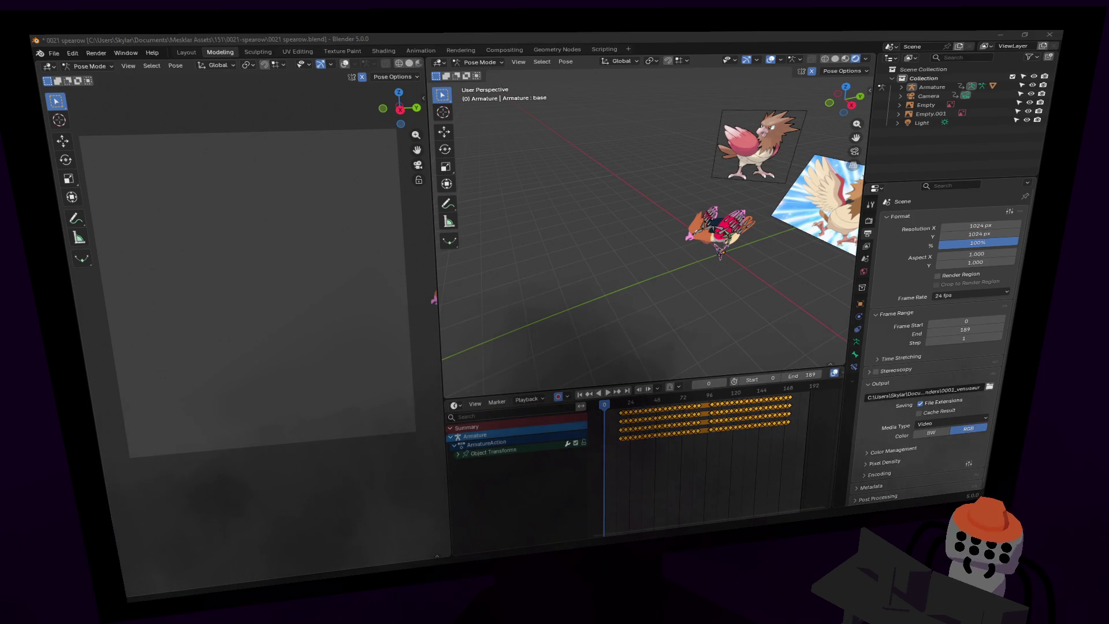
Append the beedrill and weedle objects by dropping 0013-0015 weedle-beedrill.blend into the viewport.
drag(1097, 190, 569, 192)
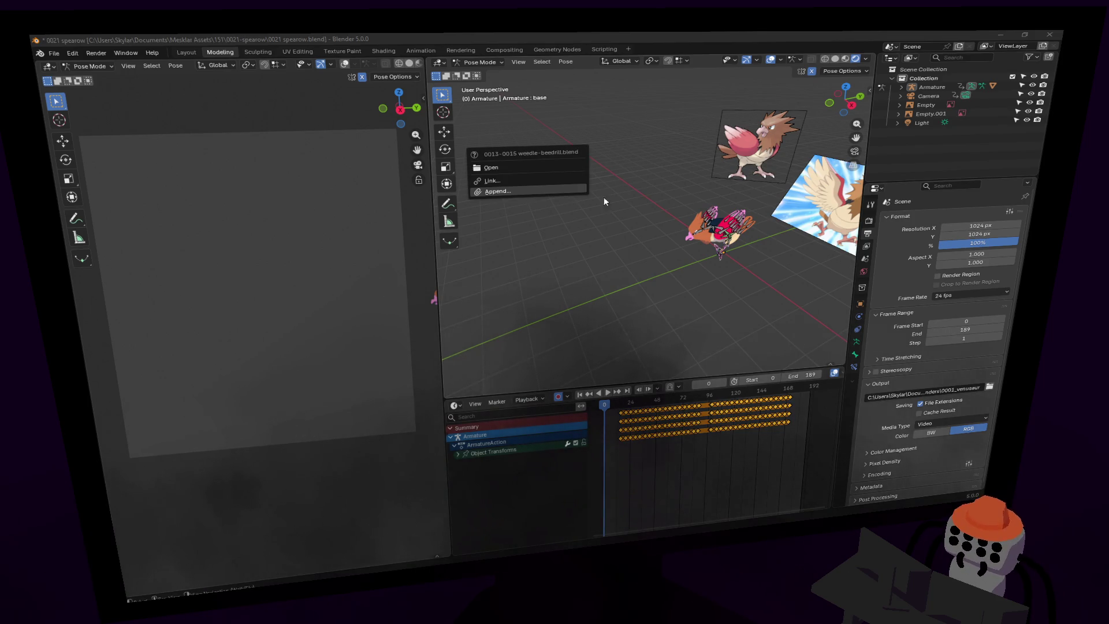
click(507, 191)
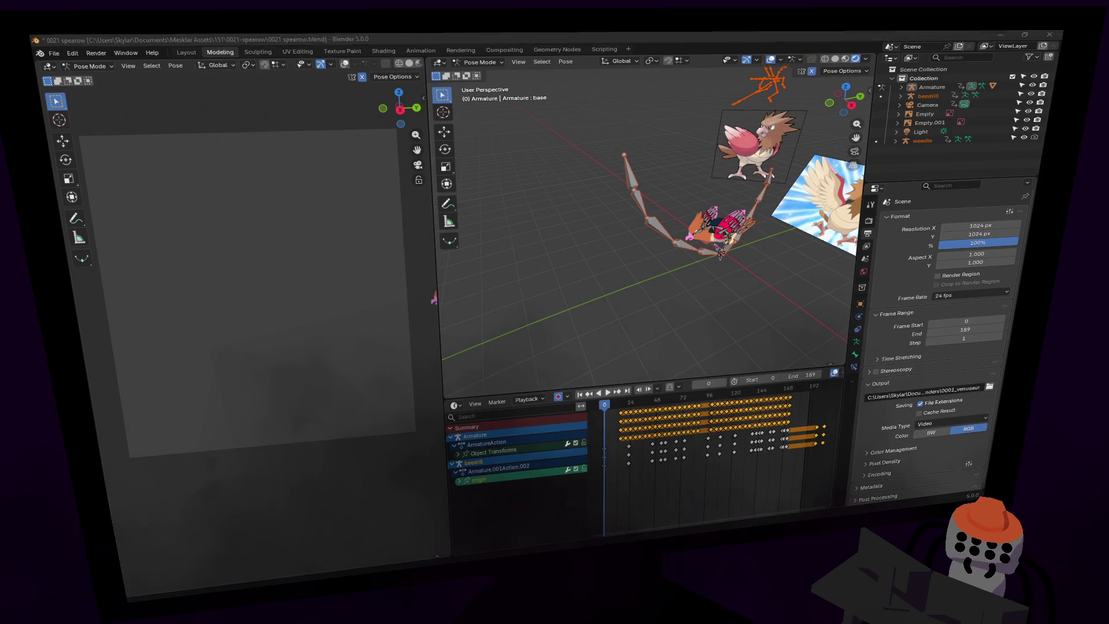
drag(611, 223, 597, 225)
click(575, 221)
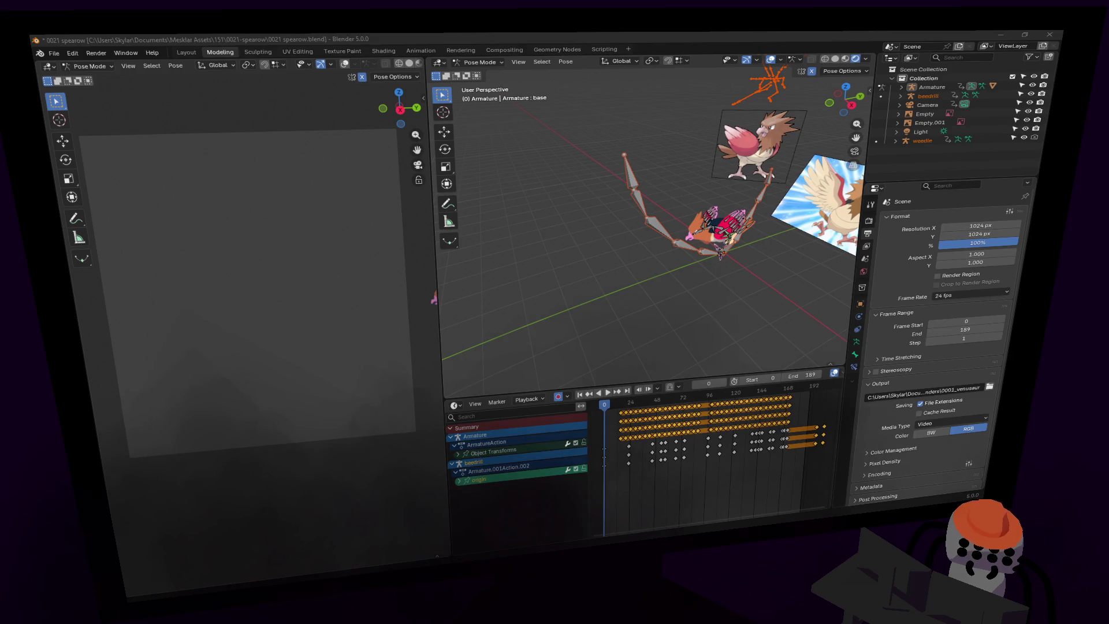
Frame the appended character and rotate the Cube.001 head.
key(shift+grave)
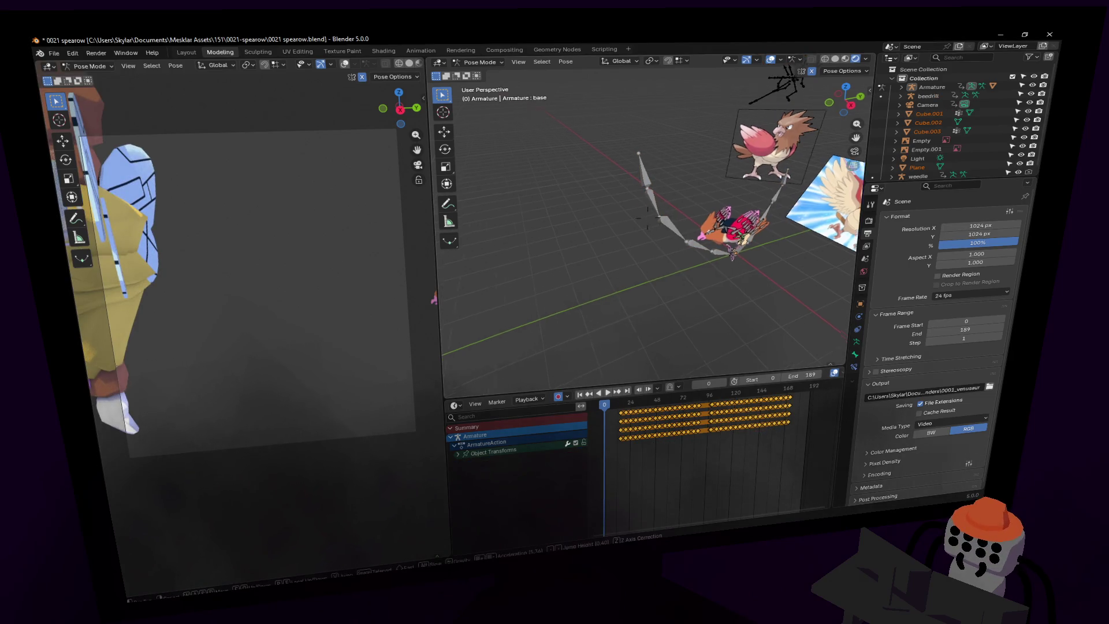
key(w)
key(s)
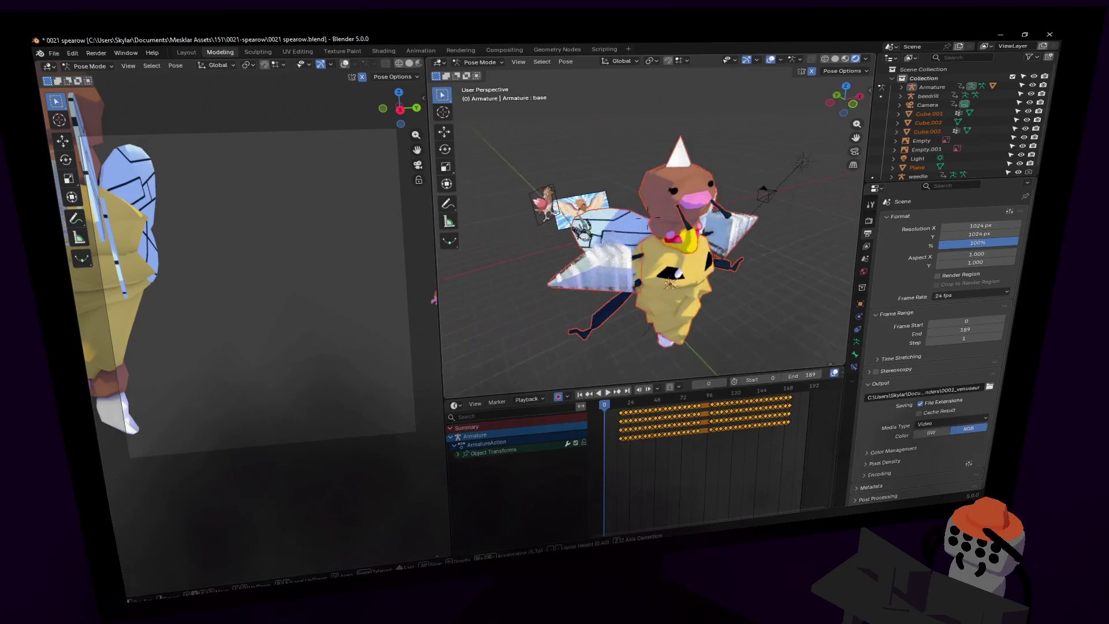
click(600, 165)
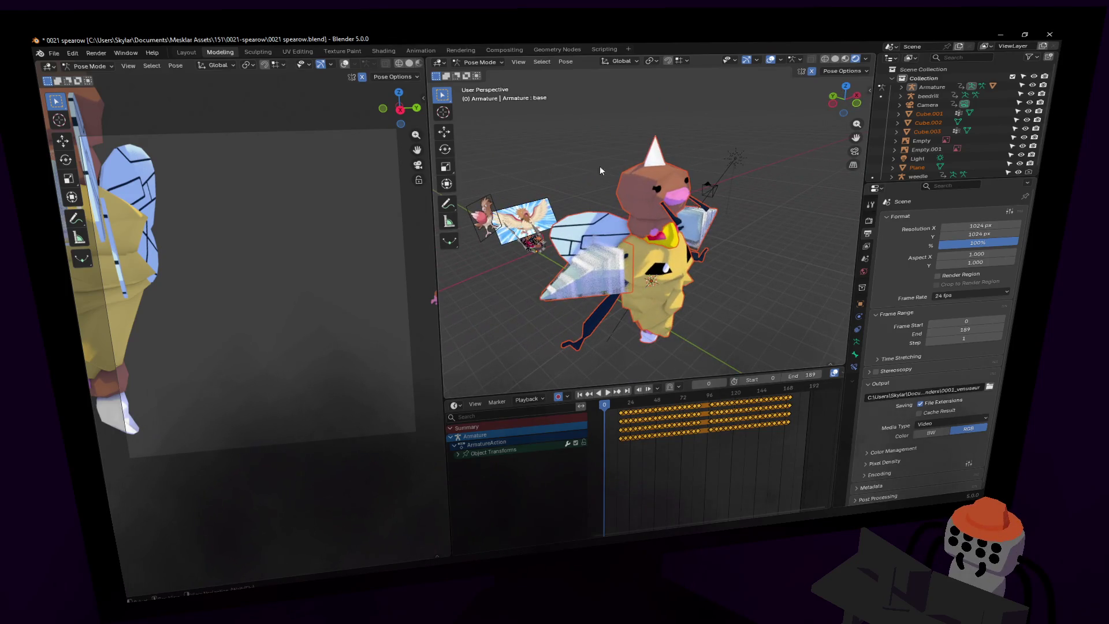
click(472, 63)
click(475, 75)
click(652, 193)
key(r)
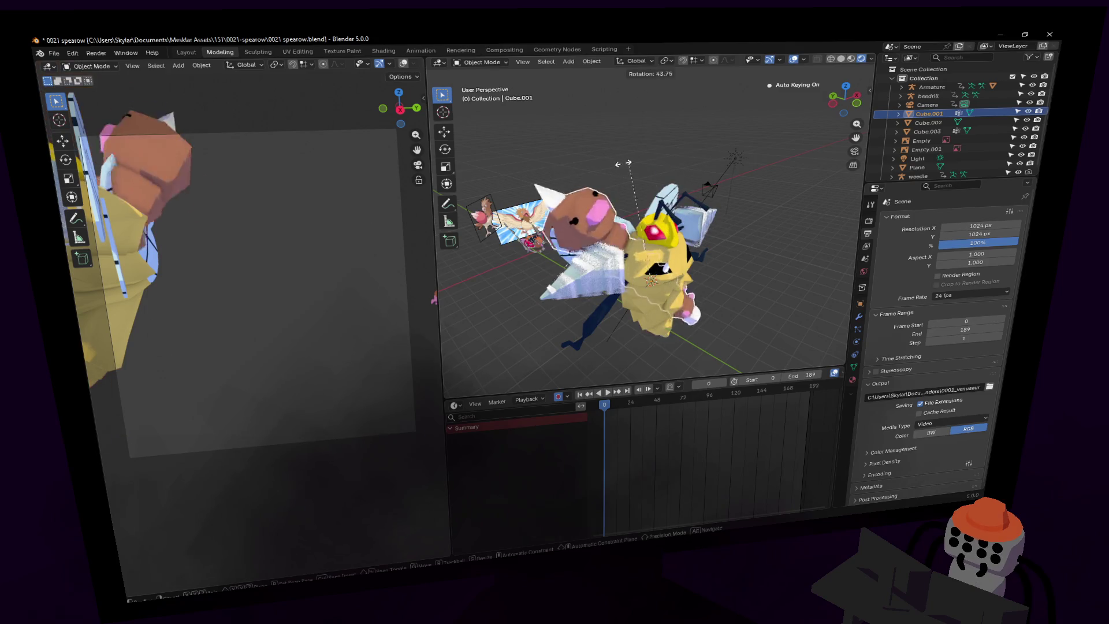
click(603, 184)
Reframe the view around the characters and select Cube.001.
key(shift+grave)
key(w)
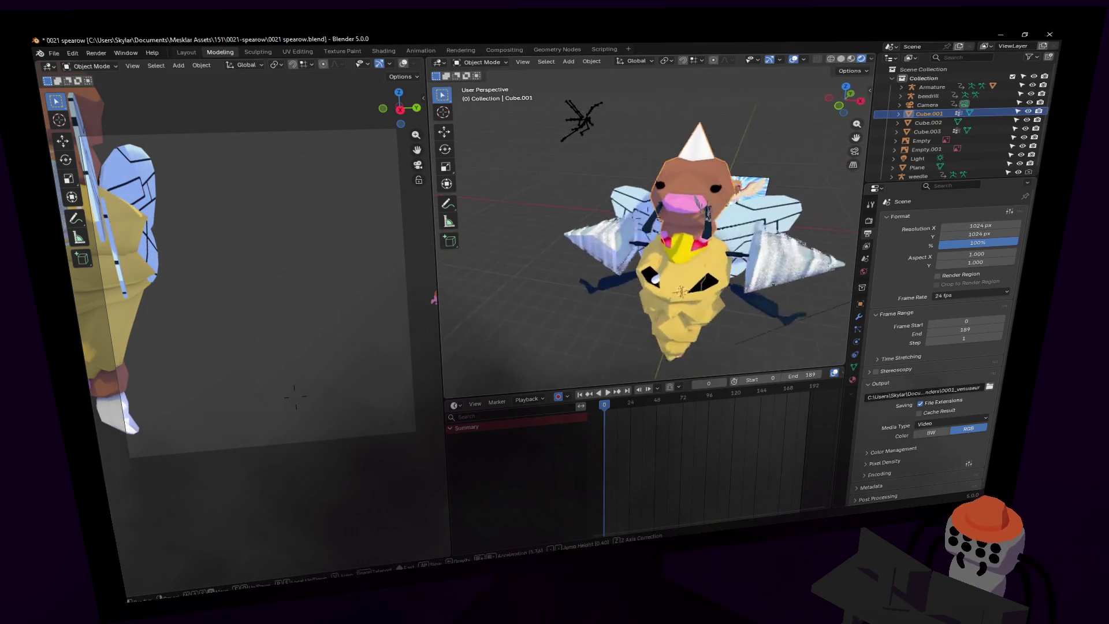
key(s)
click(740, 215)
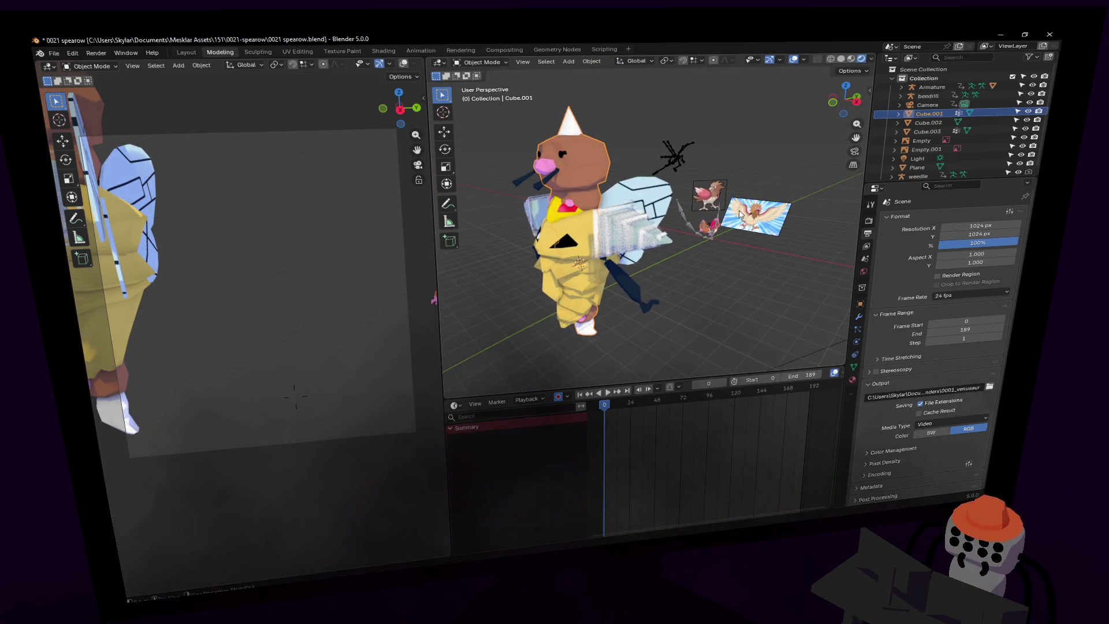
click(683, 214)
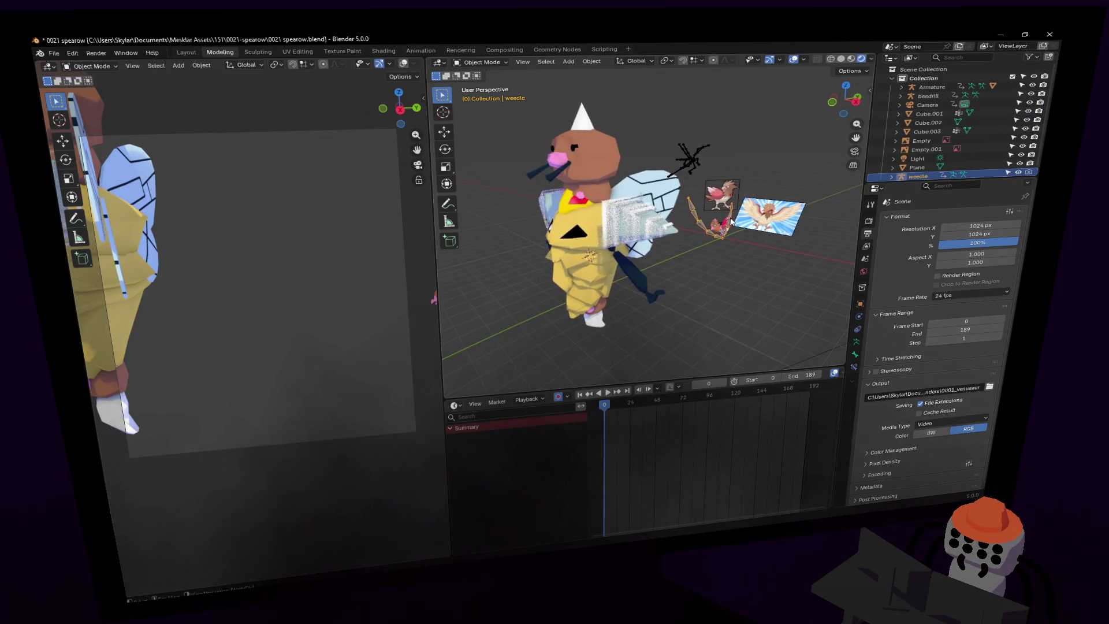
mouse_move(722, 248)
middle_down()
mouse_move(641, 231)
mouse_move(670, 249)
mouse_move(580, 249)
middle_up()
click(646, 245)
Set Cube.001's location X, Y and Z to 0 in Object Properties.
click(860, 306)
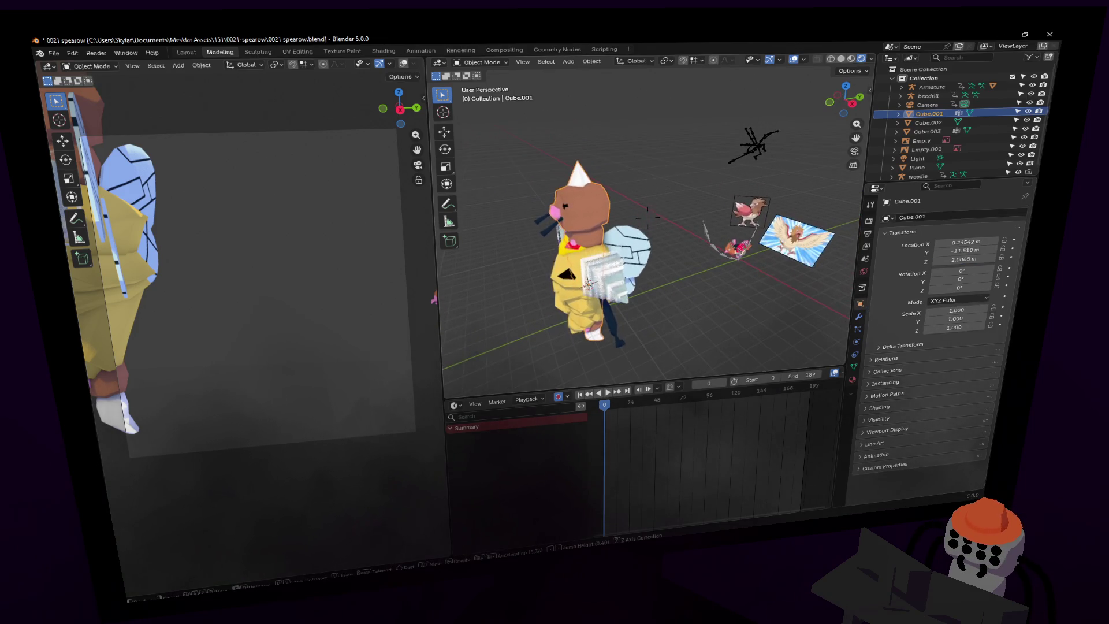
click(965, 260)
key(Return)
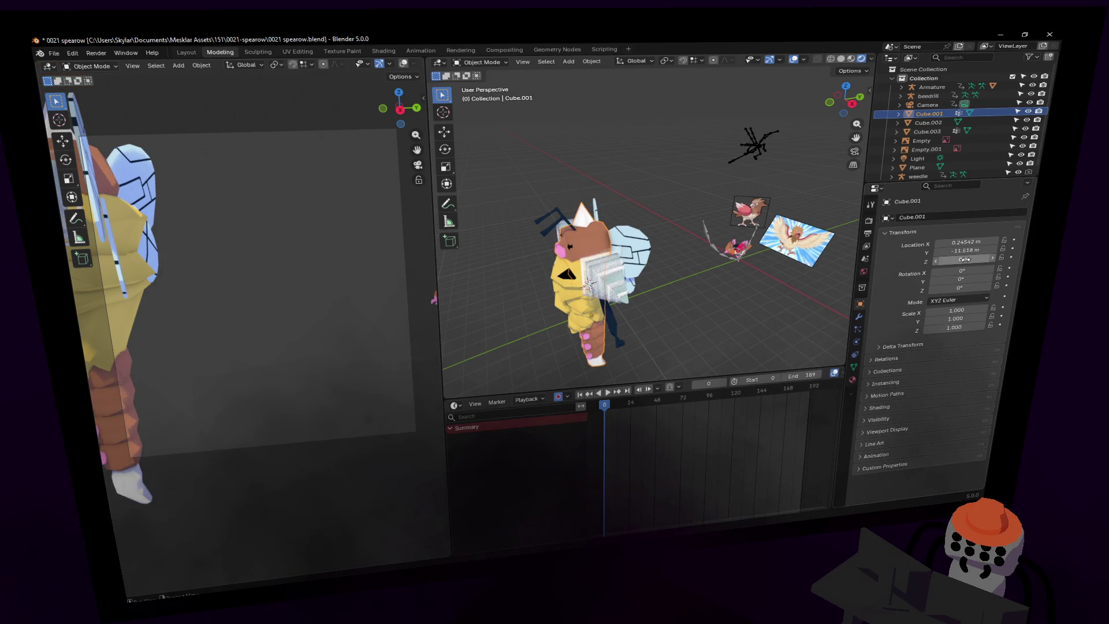
key(BackSpace)
text(0)
key(Return)
click(587, 240)
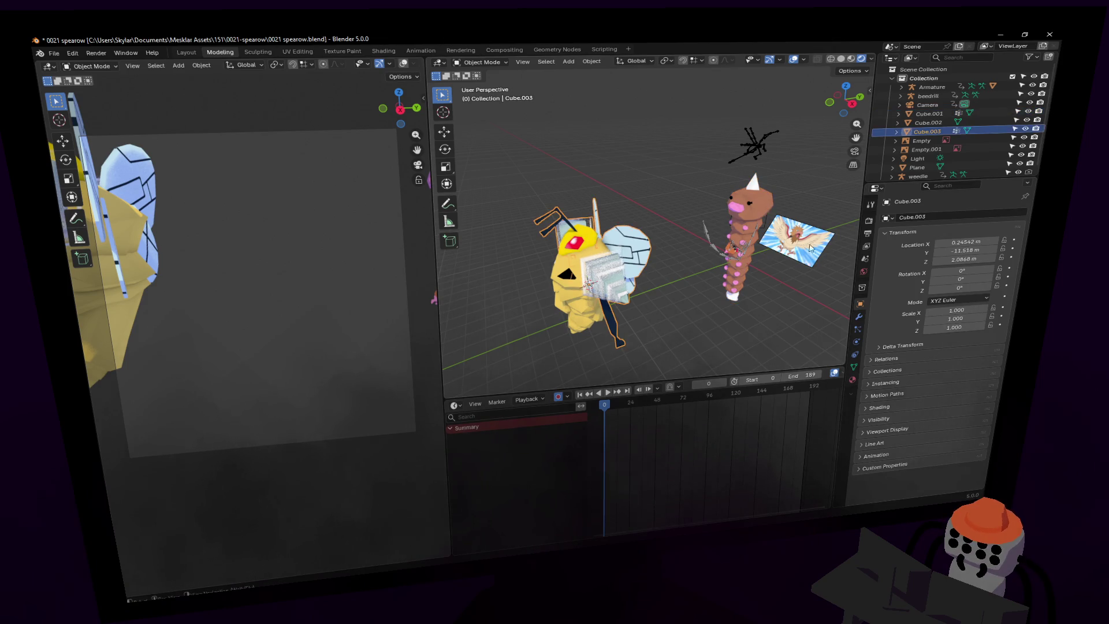
Clear the Beedrill's location offset, then delete the yellow model and ground plane.
key(BackSpace)
key(BackSpace)
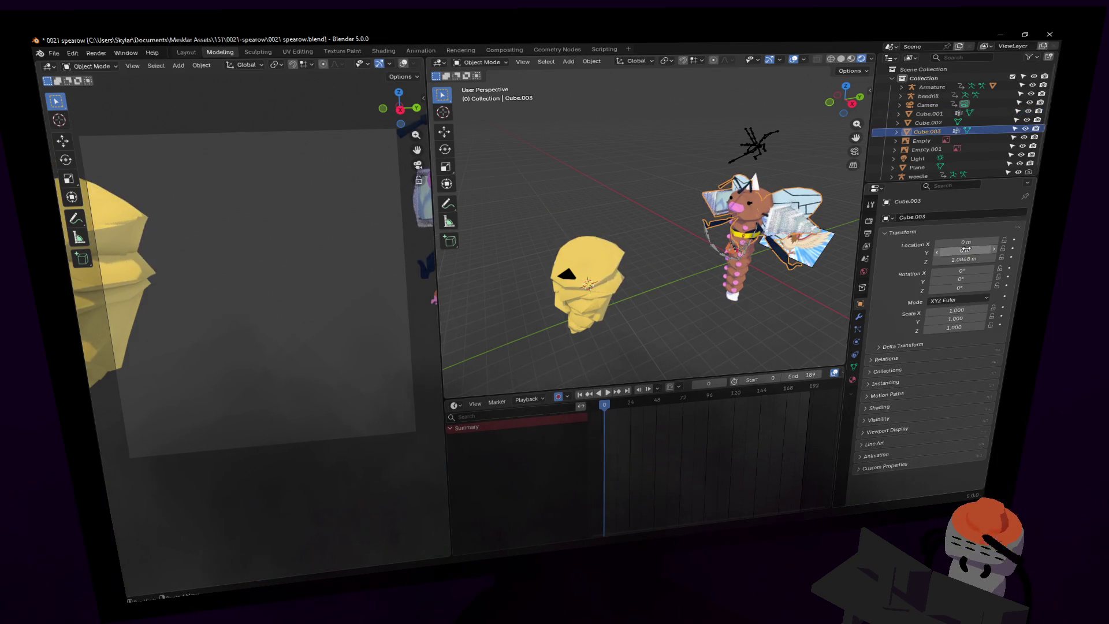
key(BackSpace)
click(552, 282)
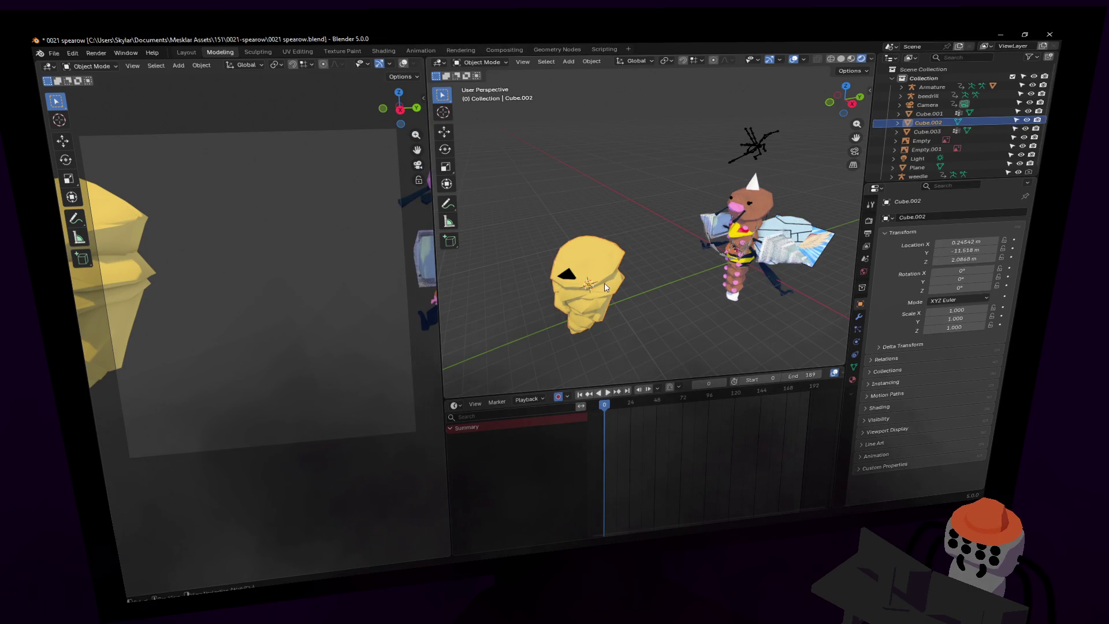
key(Delete)
key(shift+grave)
key(Escape)
click(564, 267)
key(Delete)
Show the Beedrill rig in Rest Position and reframe the view on it.
click(716, 139)
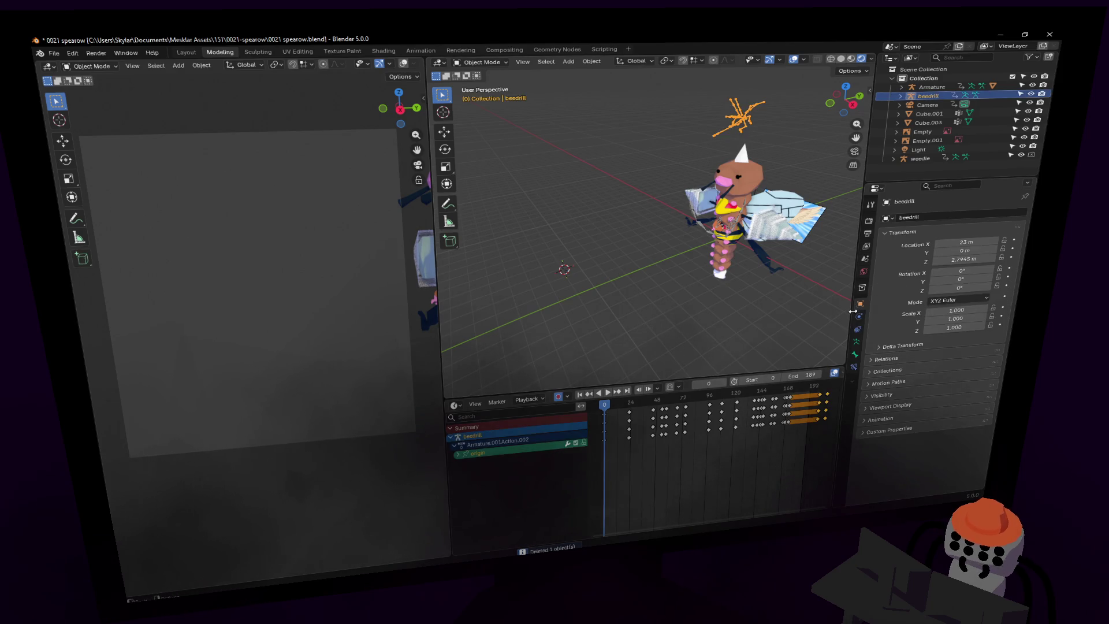
click(855, 355)
click(963, 243)
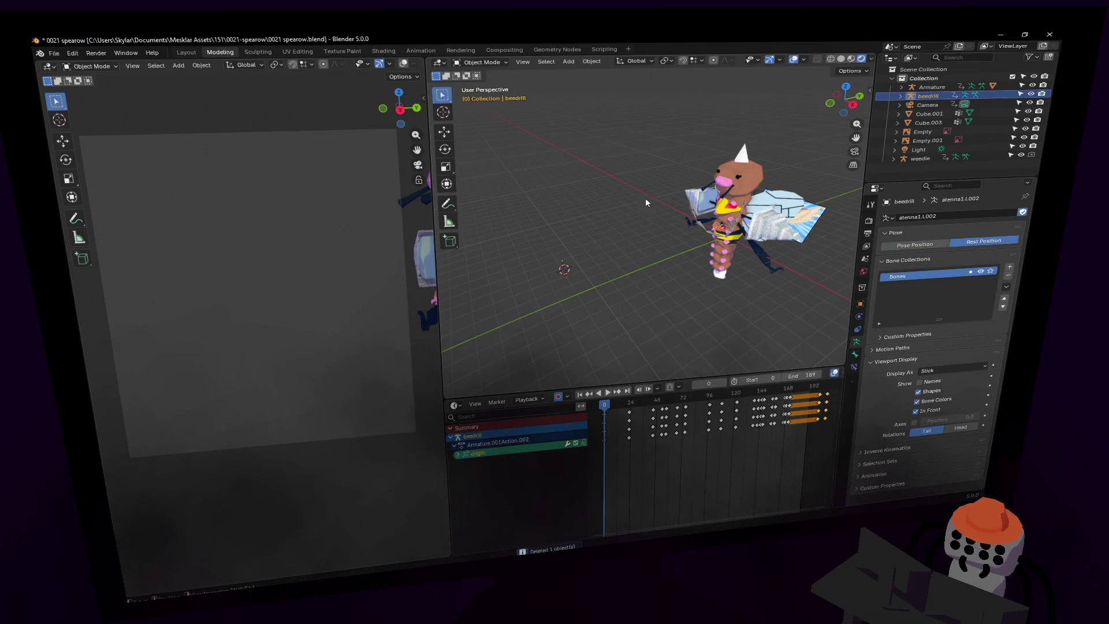
key(shift+grave)
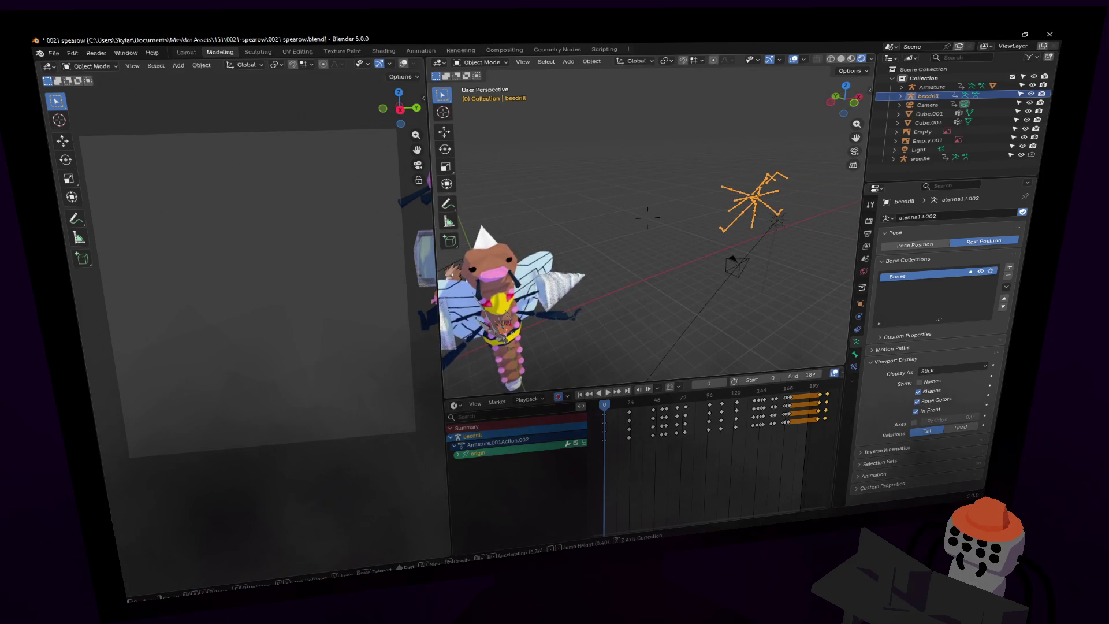
click(613, 198)
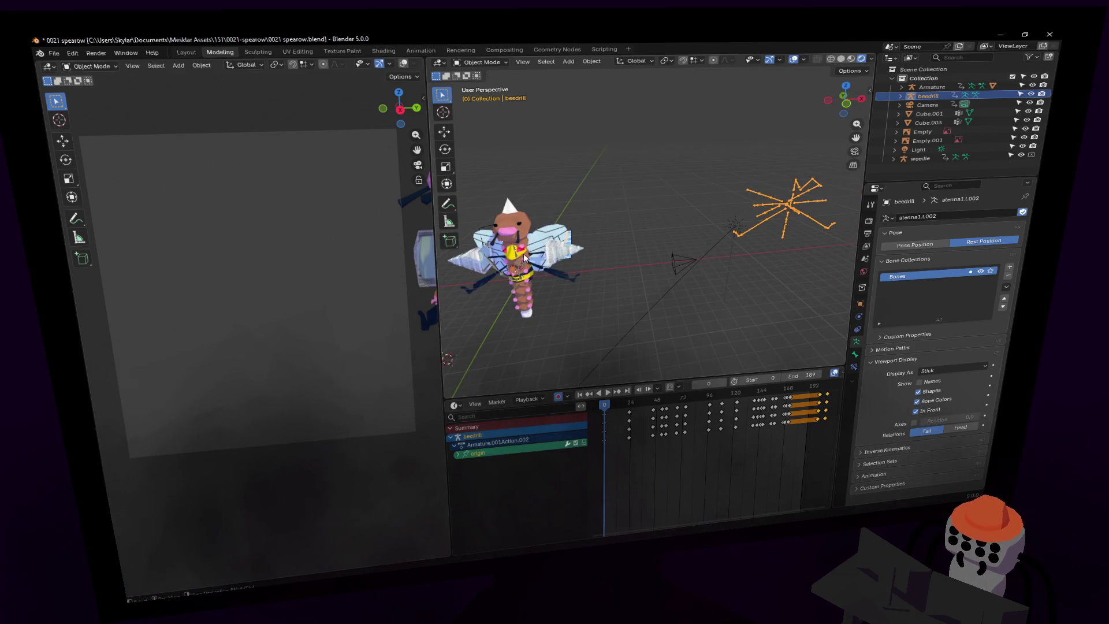
click(547, 243)
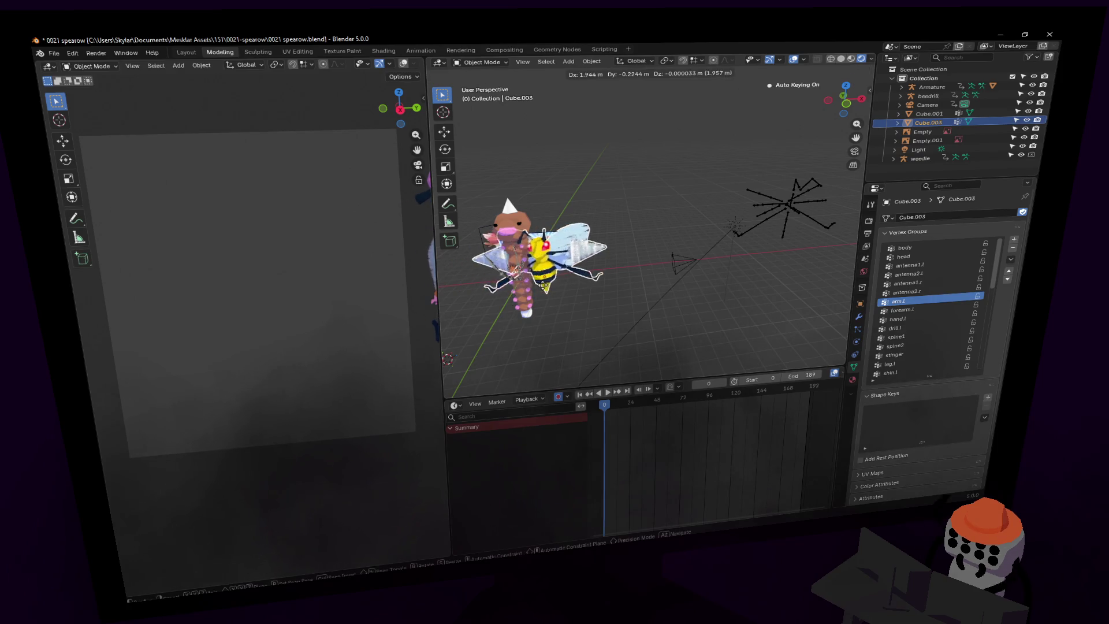
Move the Beedrill 23 m along X and frame it in front view.
click(863, 307)
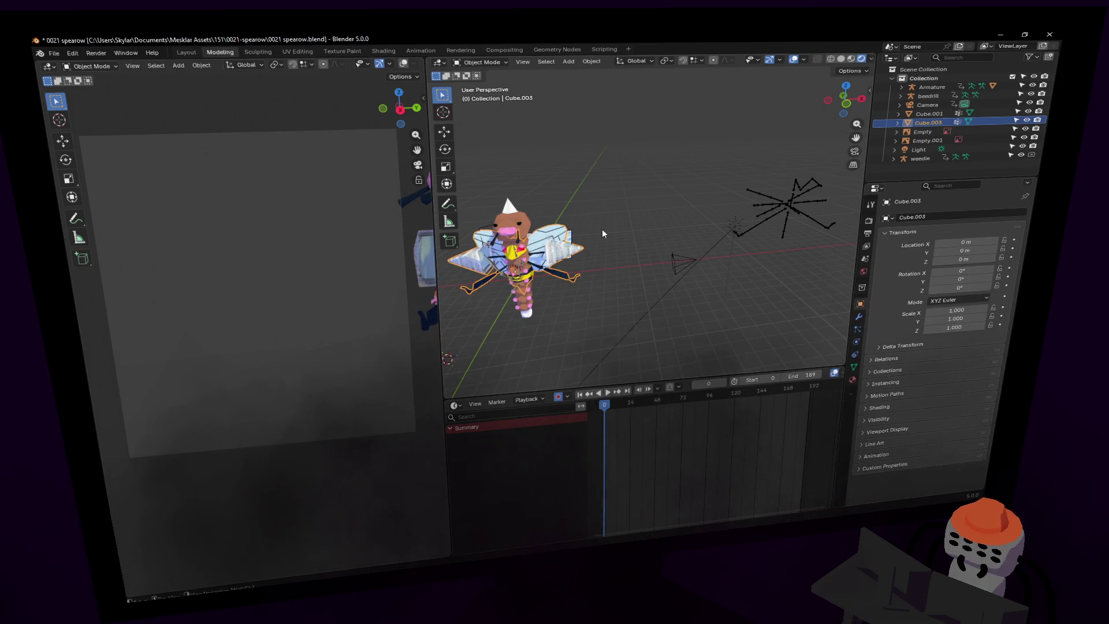
key(g)
key(x)
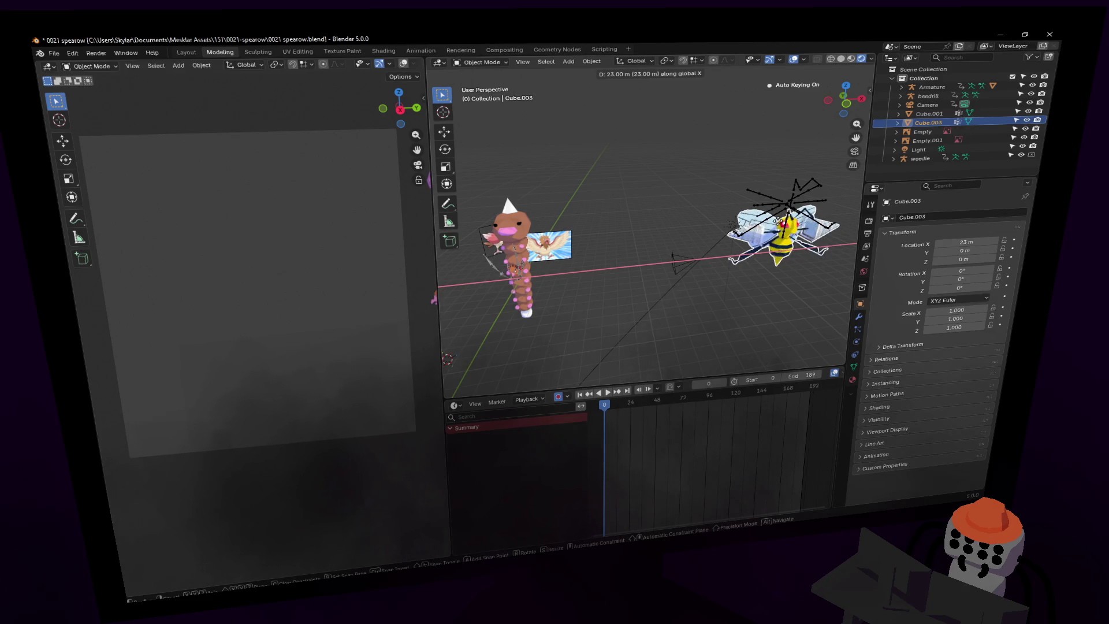
key(Return)
click(843, 110)
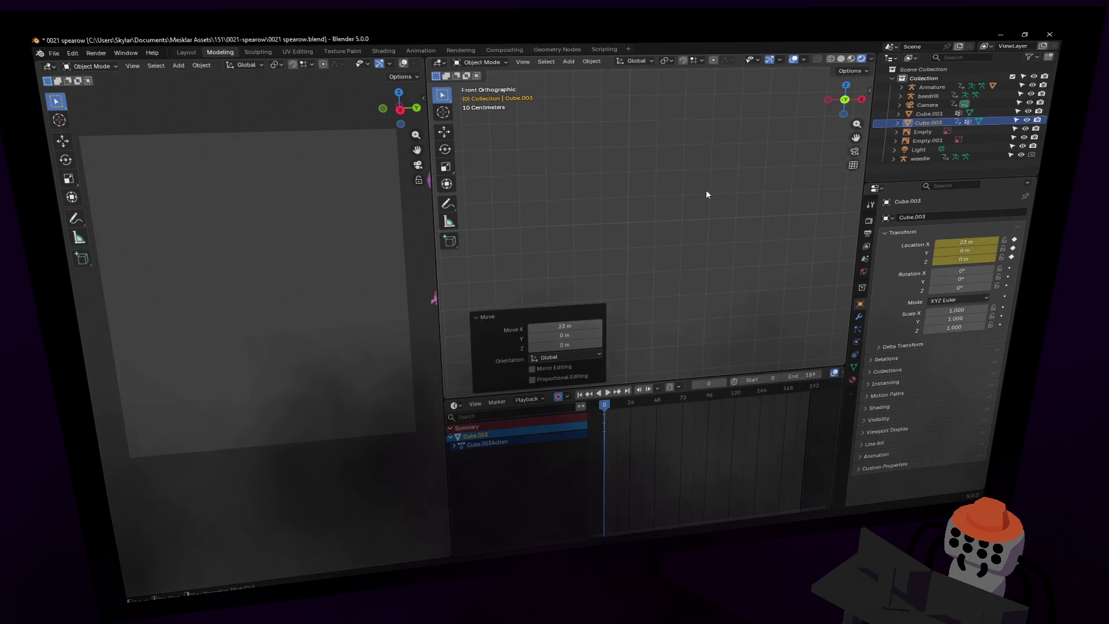
key(KP_Decimal)
Lift the Beedrill 2.7 m along Z and view it from an angle.
key(g)
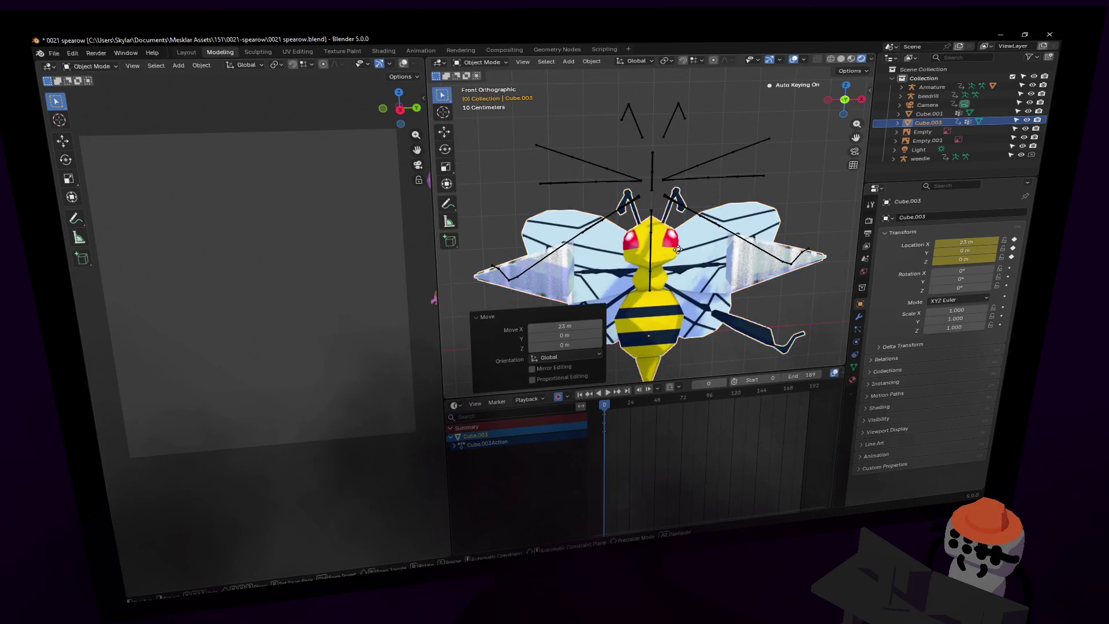
key(z)
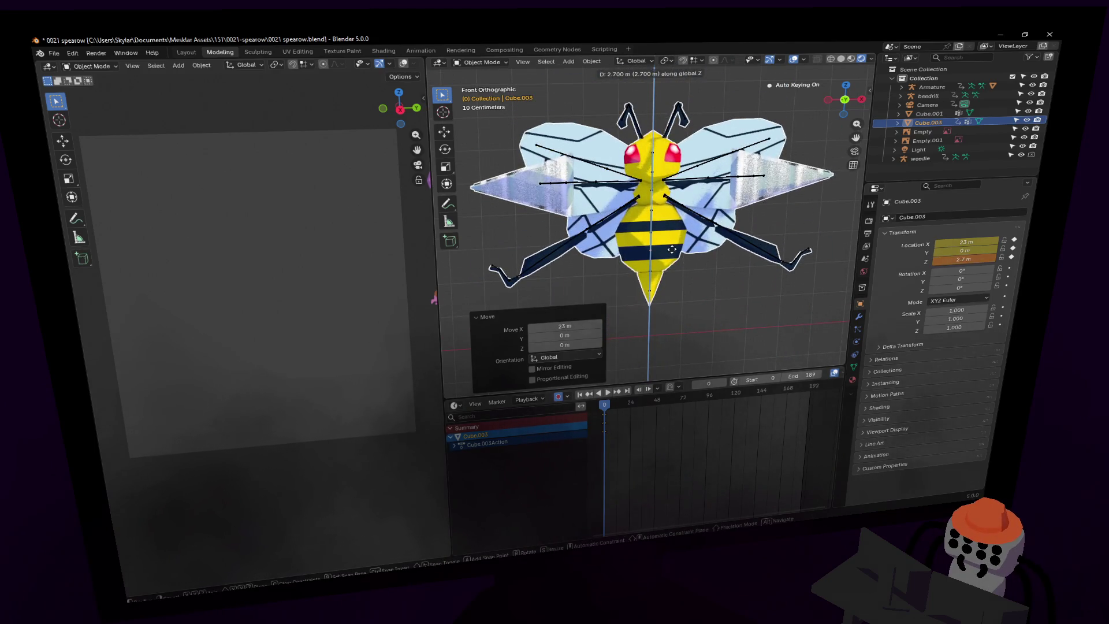
key(Return)
key(shift+grave)
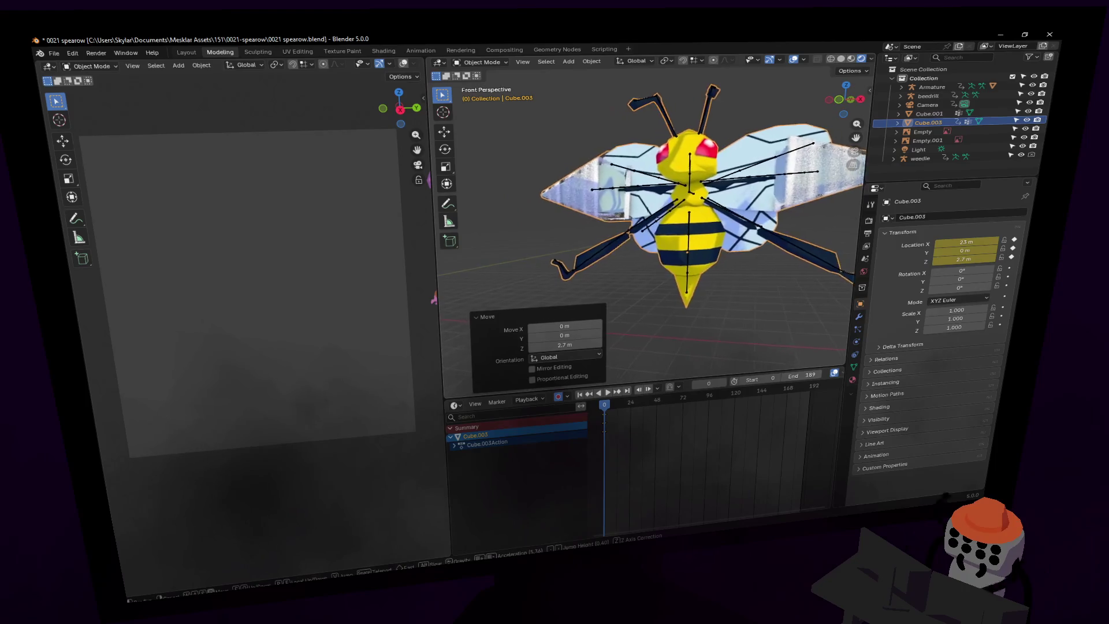
key(d)
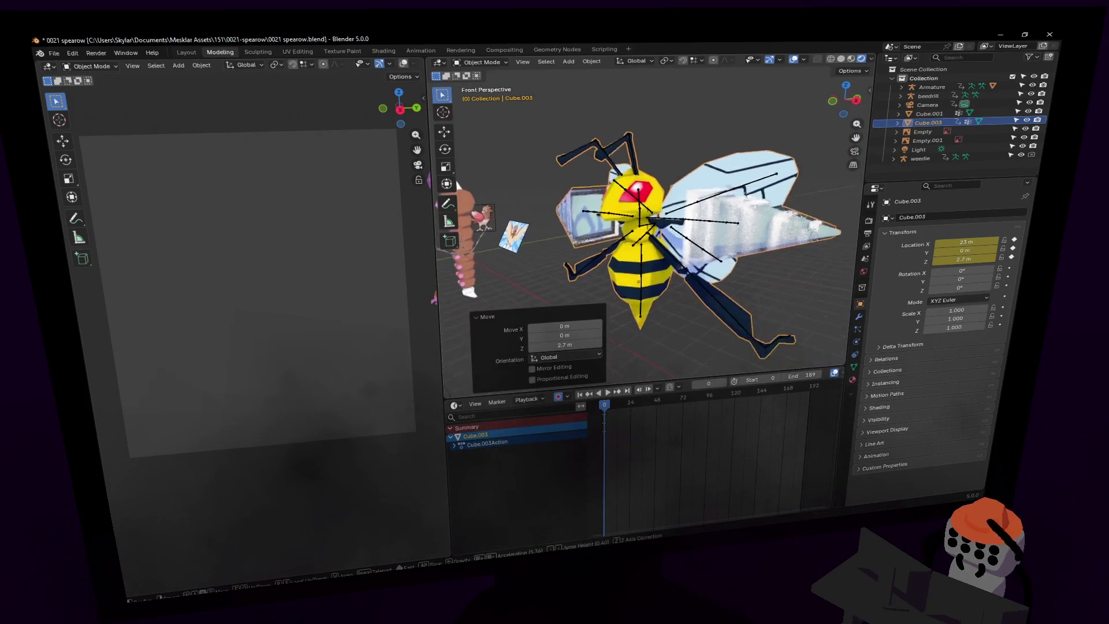
key(s)
click(829, 281)
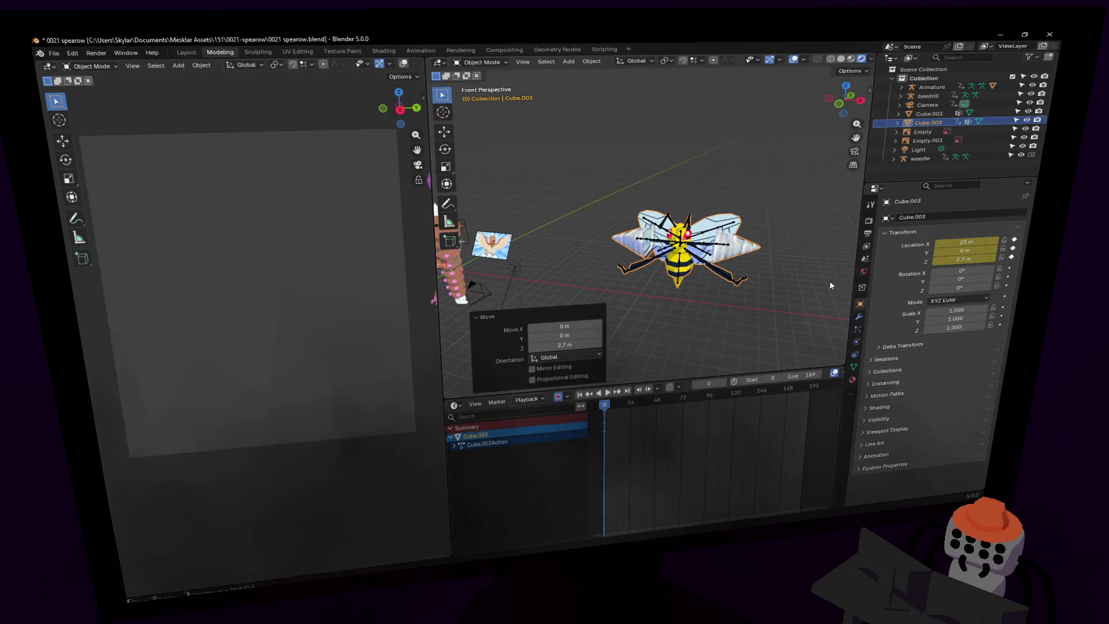
mouse_move(817, 149)
mouse_down()
mouse_move(614, 322)
mouse_move(643, 271)
mouse_up()
Delete the Beedrill objects and then the Weedle mesh.
key(Delete)
key(shift+grave)
key(w)
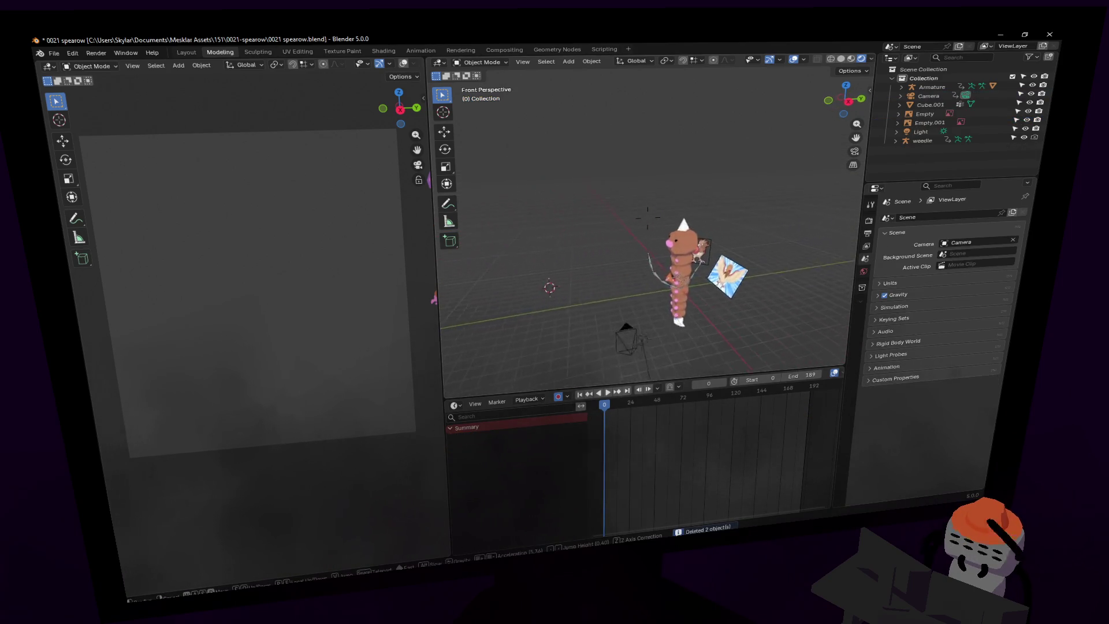
click(700, 266)
click(701, 266)
key(Delete)
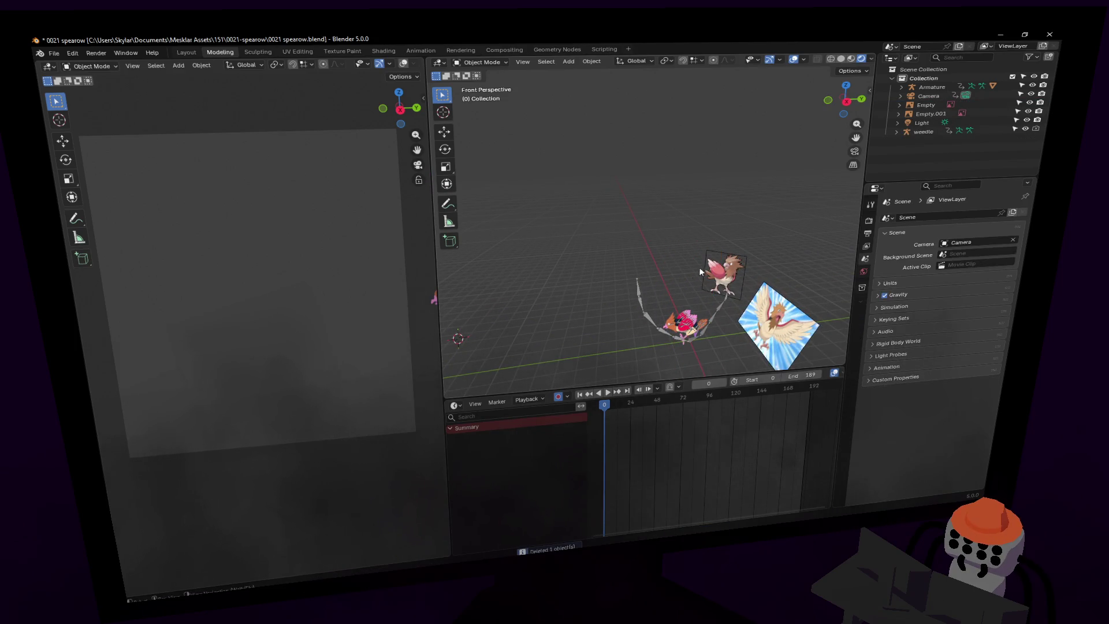
Reframe the view on Spearow and save 0021 spearow.blend.
key(shift+grave)
click(821, 265)
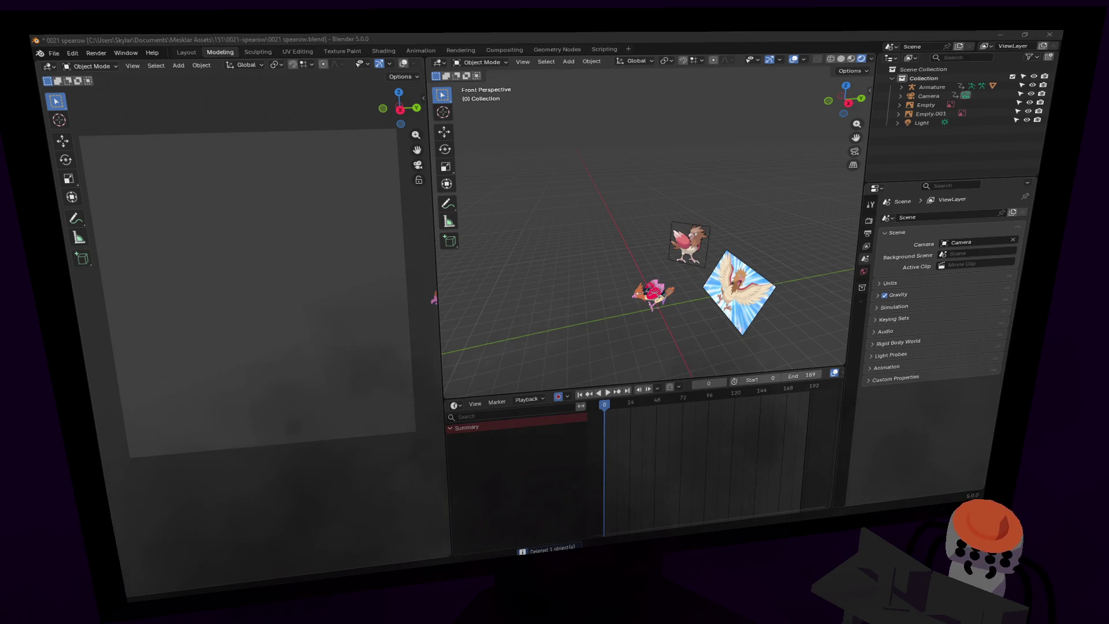
click(500, 36)
key(ctrl+s)
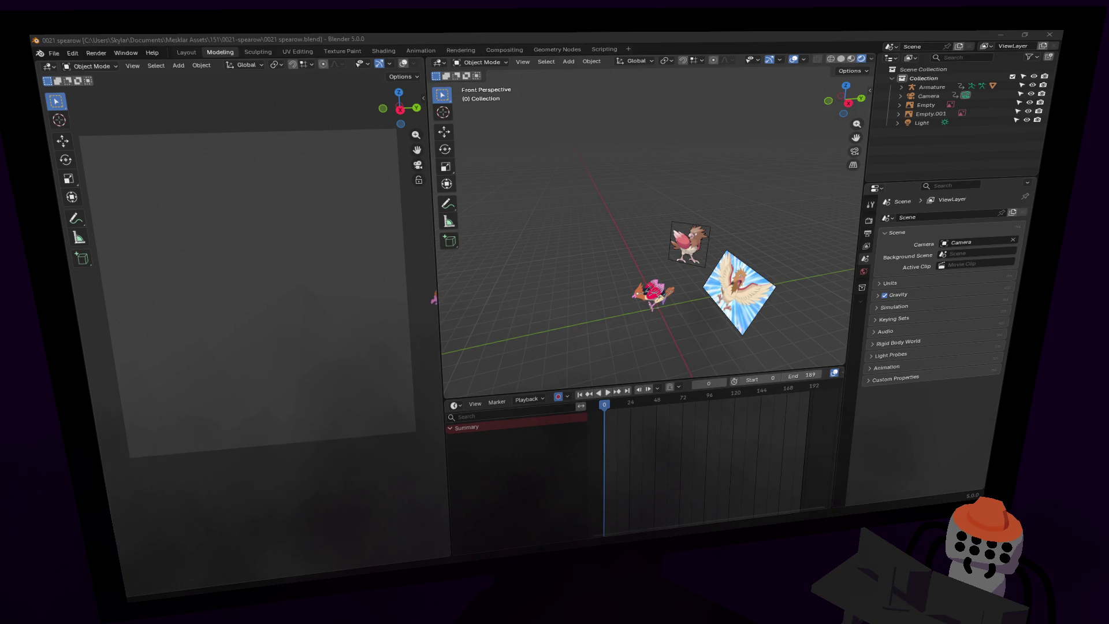
Drag 0013-0015 weedle-beedrill.blend from File Explorer onto the 3D viewport.
drag(962, 198, 548, 154)
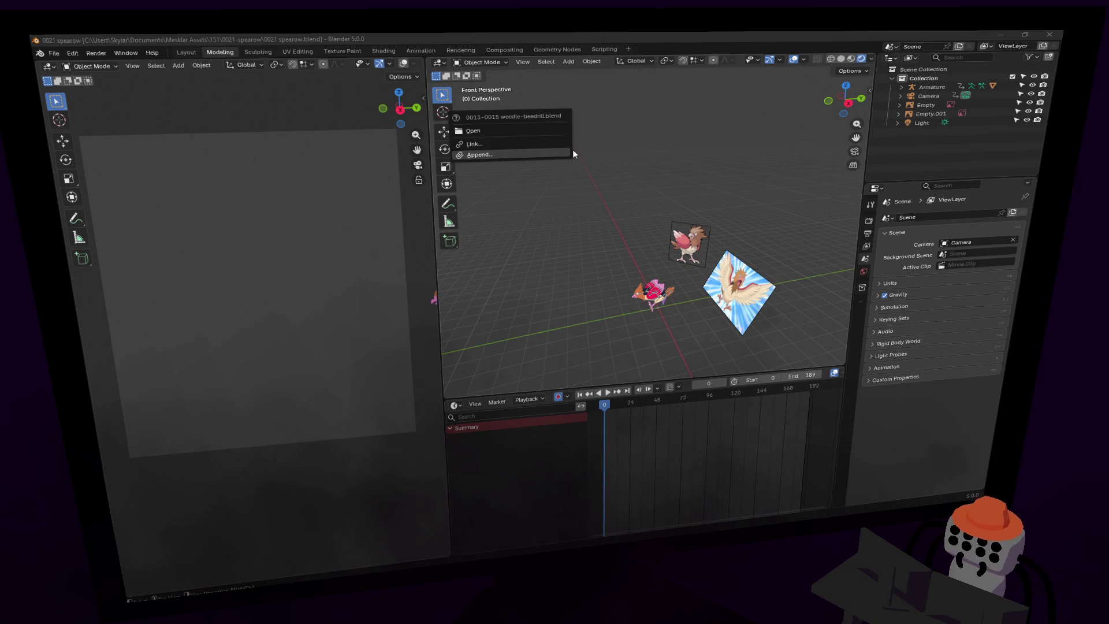
Append the weedle-beedrill collection into the Spearow scene, orbit to view it, and deselect all.
click(511, 155)
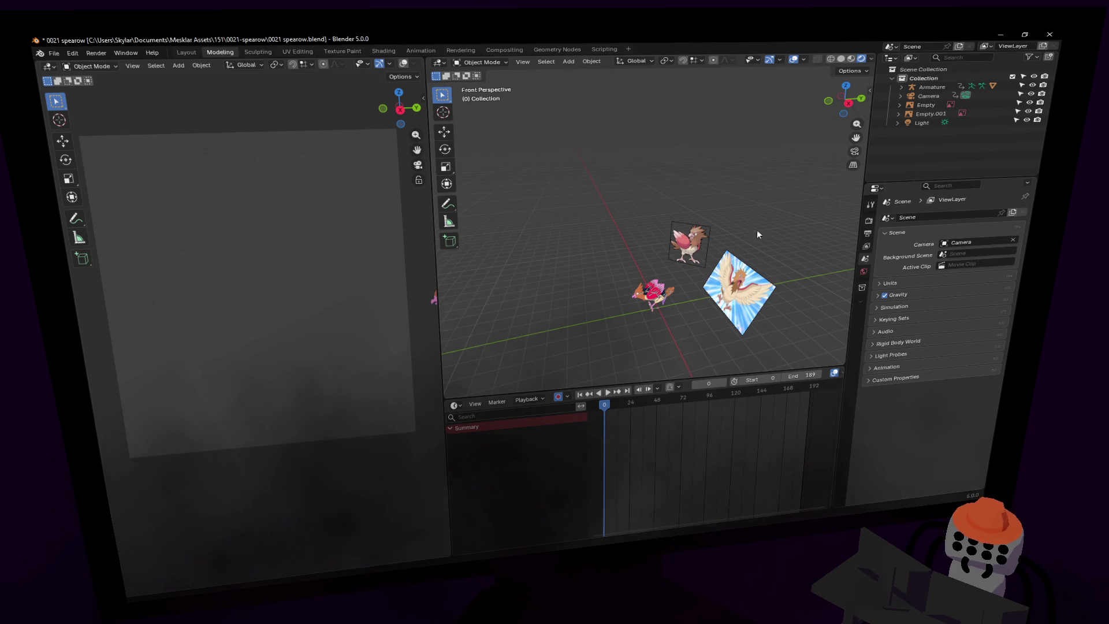
middle_drag(635, 277, 683, 292)
key(alt+a)
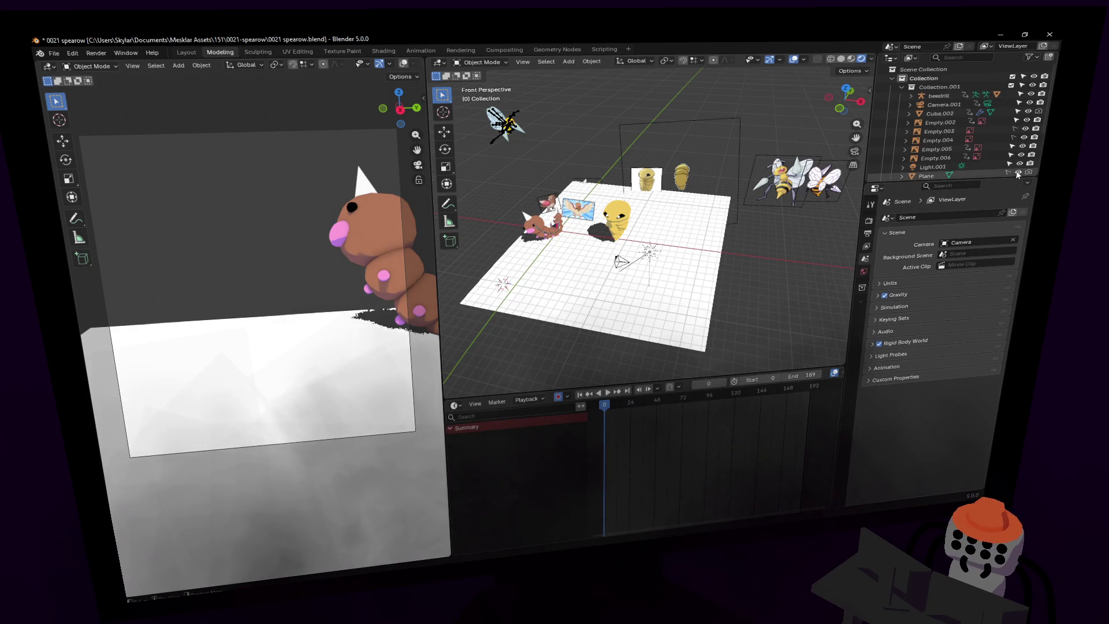
Delete the appended ground plane and the yellow Cube.002 model.
click(935, 176)
key(Delete)
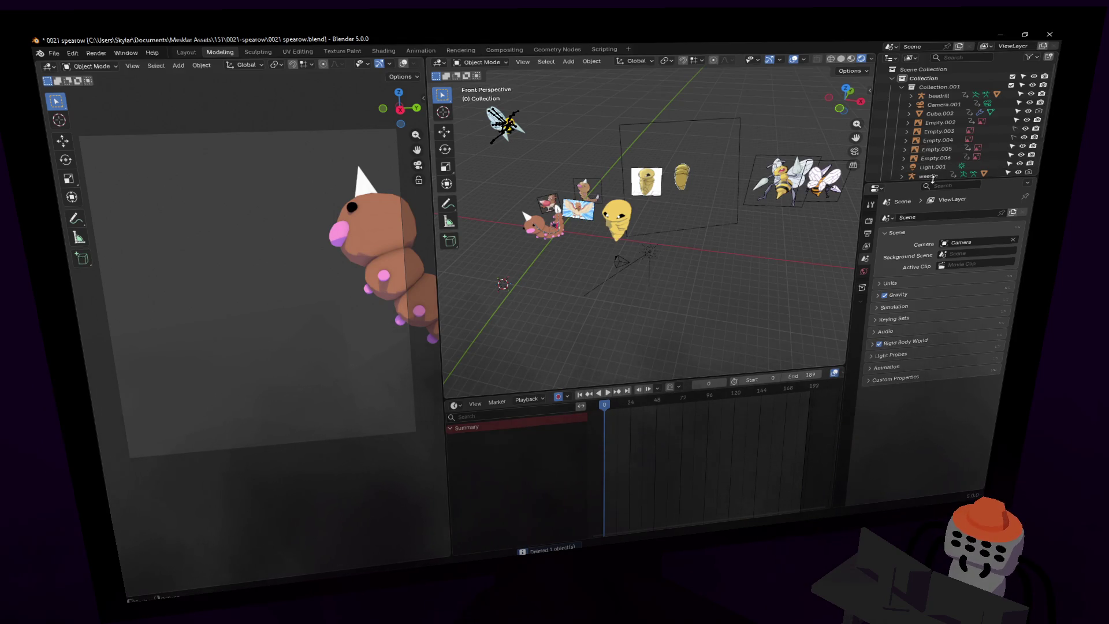
drag(919, 183, 918, 244)
click(619, 218)
key(Delete)
Fly the view toward Weedle and select the Weedle rig.
key(shift+grave)
key(w)
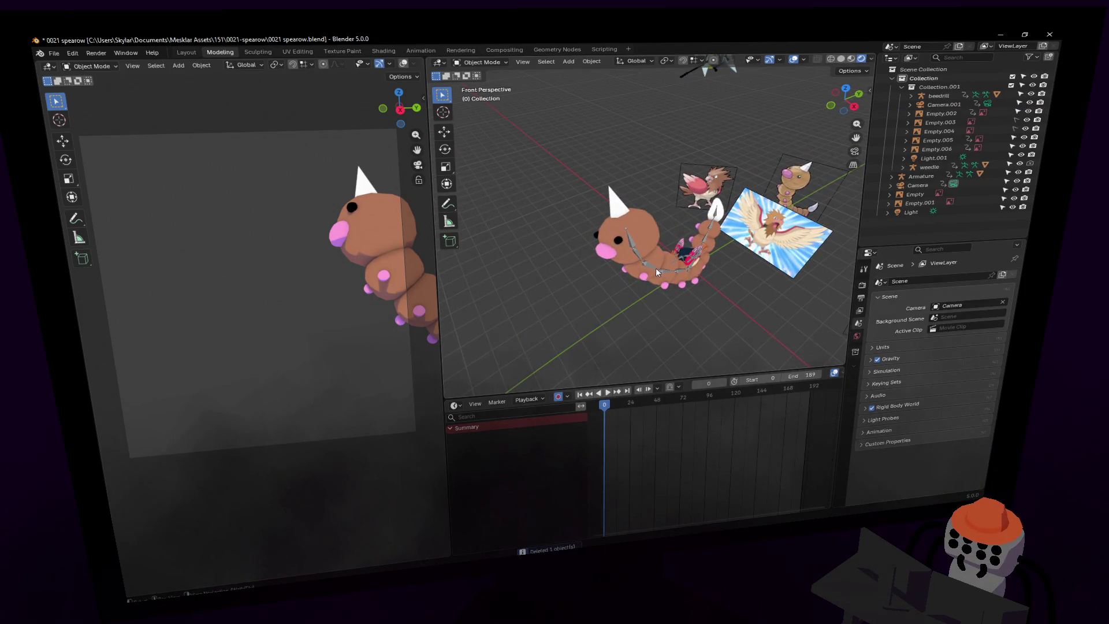
click(655, 268)
key(shift+grave)
Switch the Weedle rig into Pose Mode.
key(w)
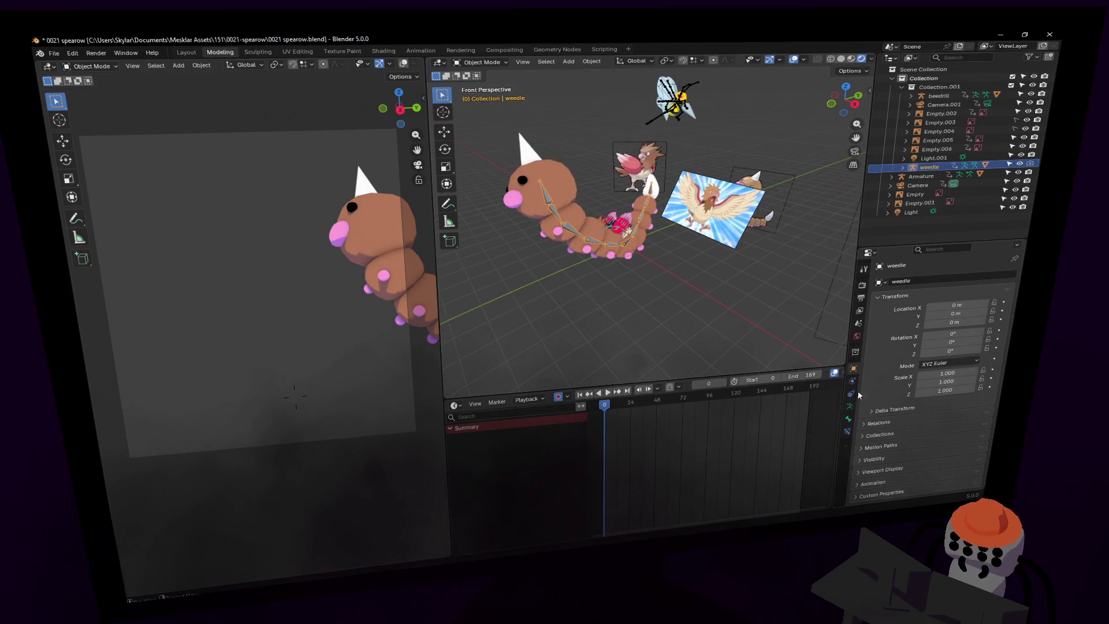
key(Escape)
key(Tab)
click(478, 62)
click(482, 95)
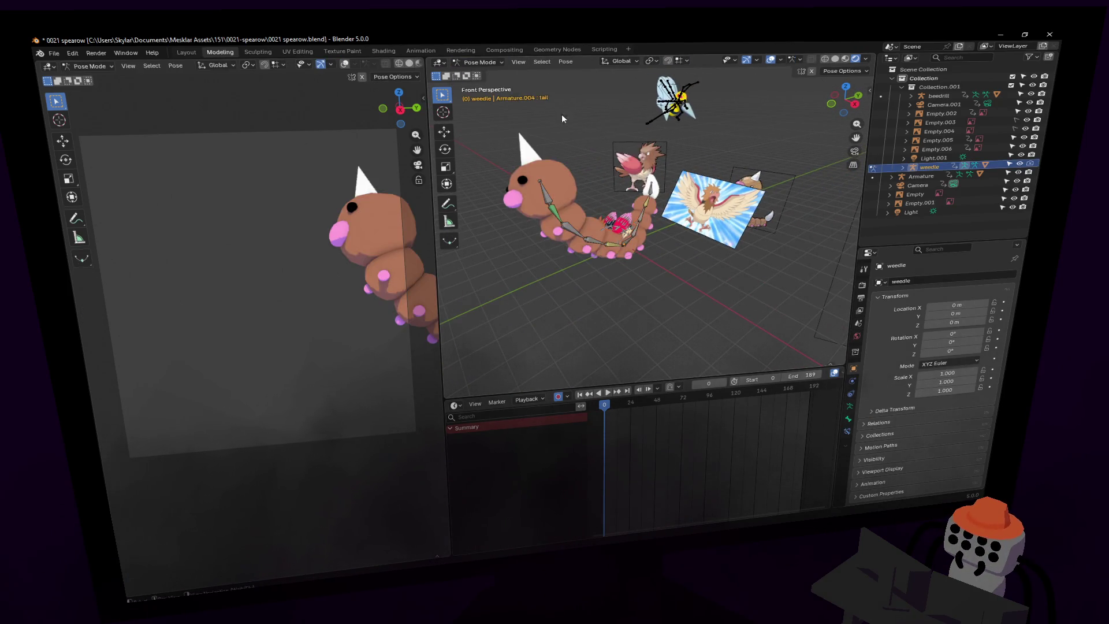
Delete Weedle's keyframes and clear its pose with Alt+R so it stands straight.
mouse_move(795, 490)
mouse_down()
mouse_move(615, 418)
mouse_move(594, 392)
mouse_up()
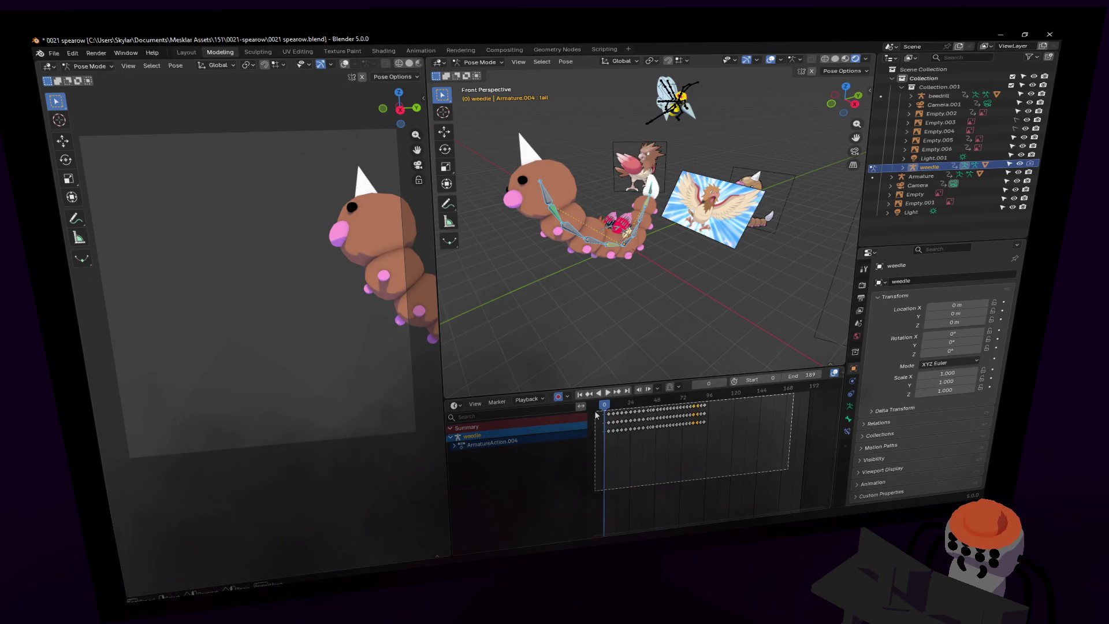
key(Delete)
key(shift+grave)
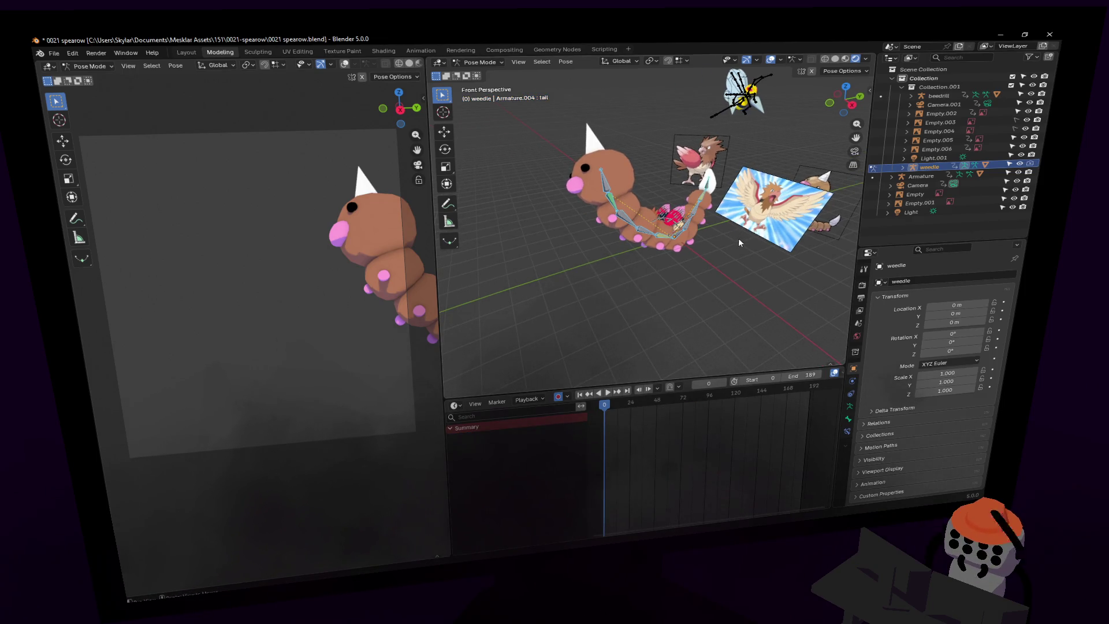
key(ctrl+z)
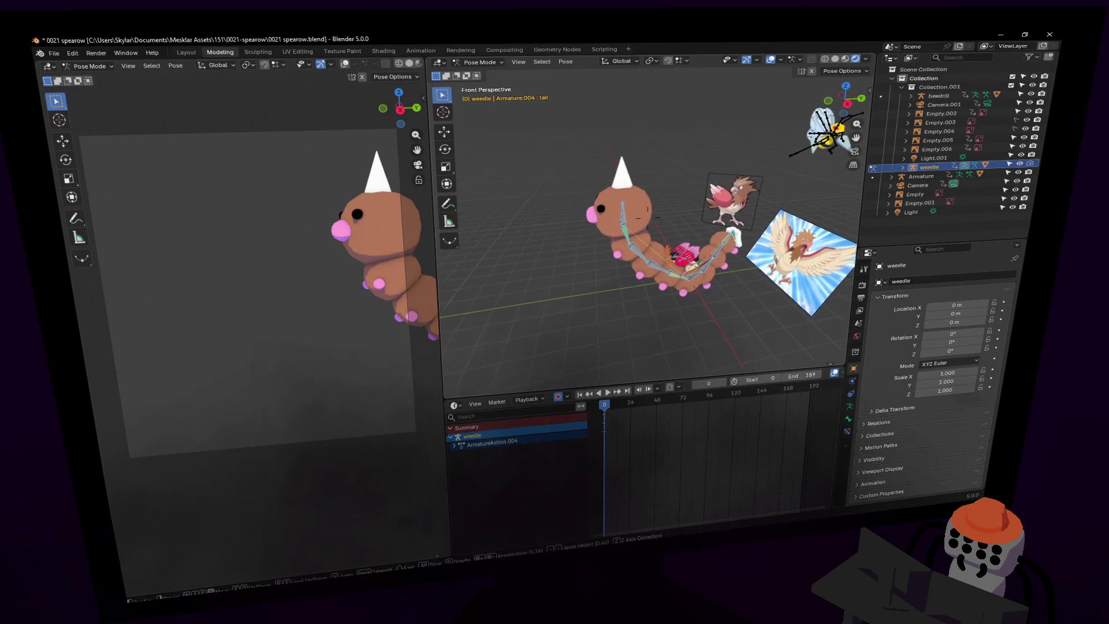
click(742, 249)
key(alt+r)
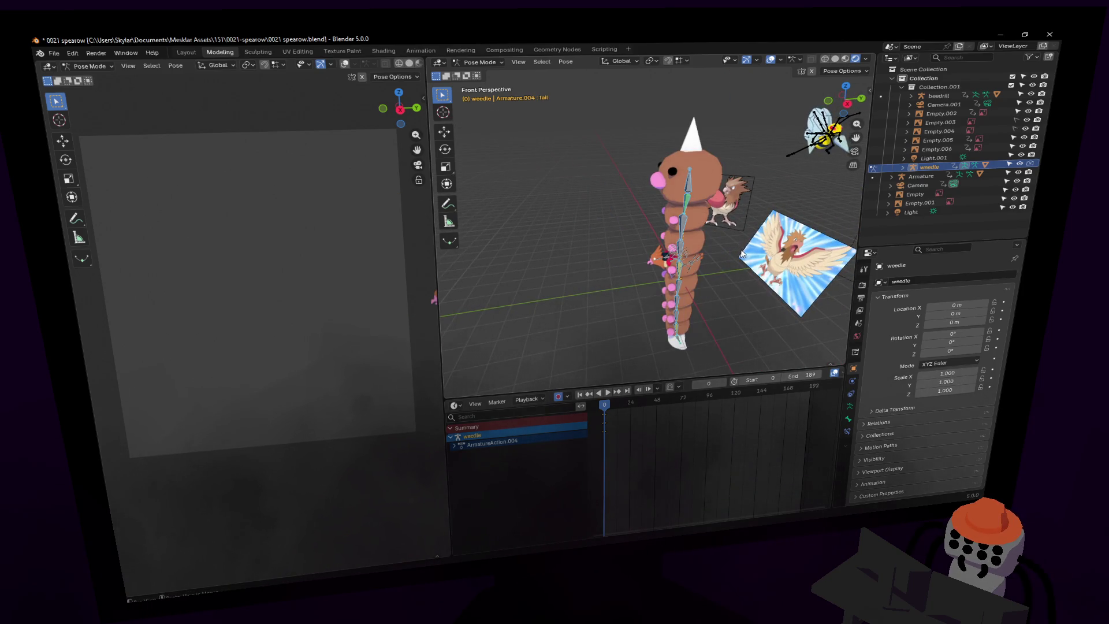
Back the view away from Weedle and select its head bone.
key(shift+grave)
key(w)
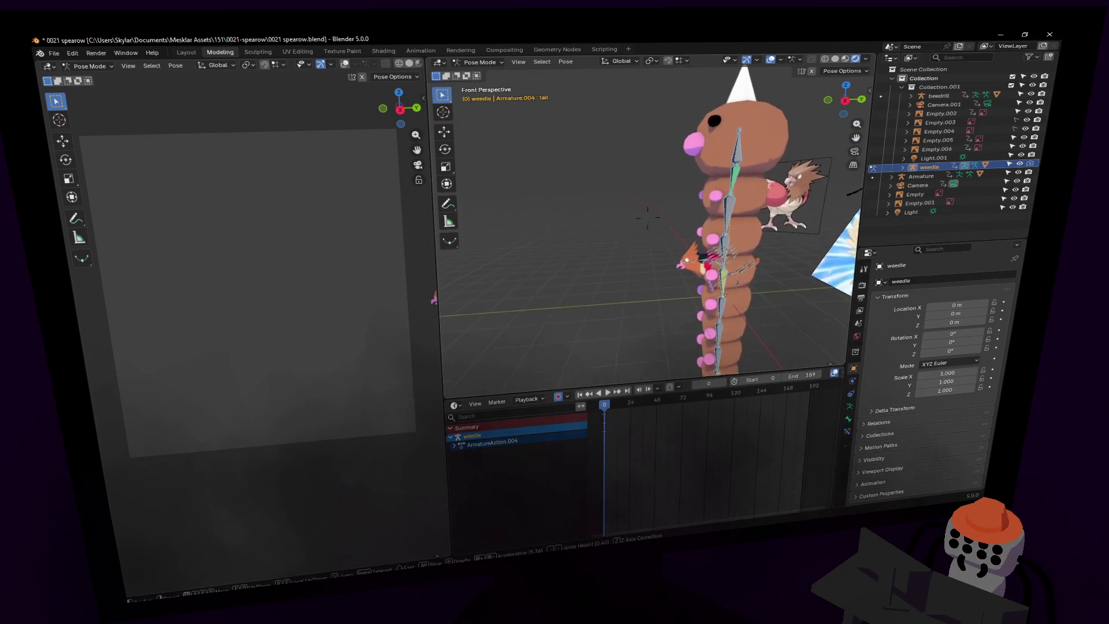
key(s)
click(736, 127)
click(736, 127)
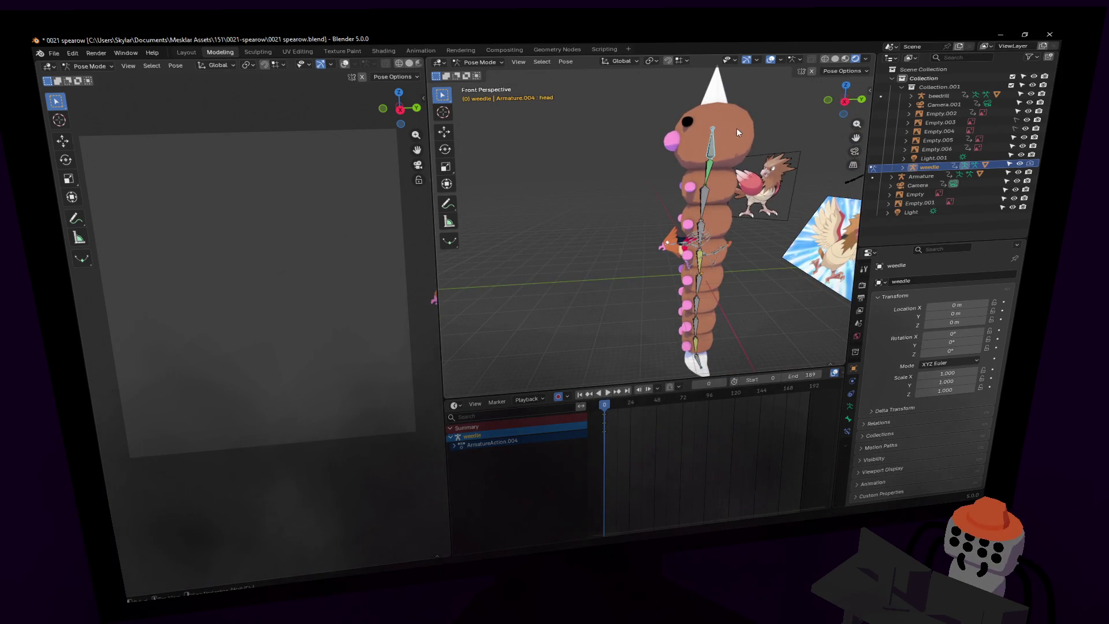
Preview the animation, try a scale and cancel it, then show the pivot point choices.
key(space)
key(Escape)
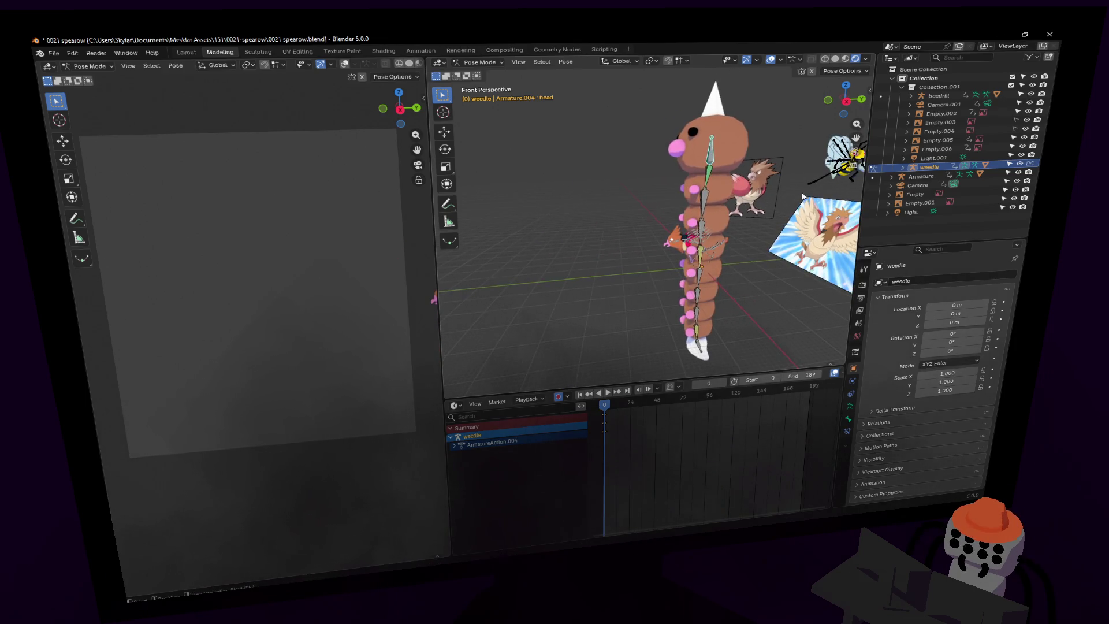
key(s)
key(Escape)
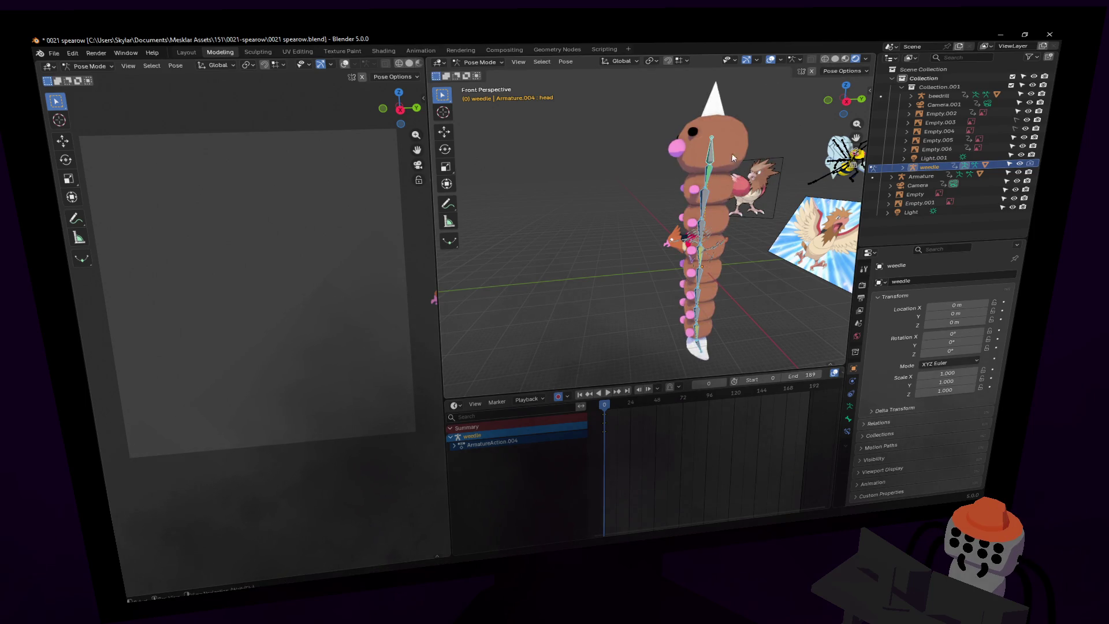
click(652, 61)
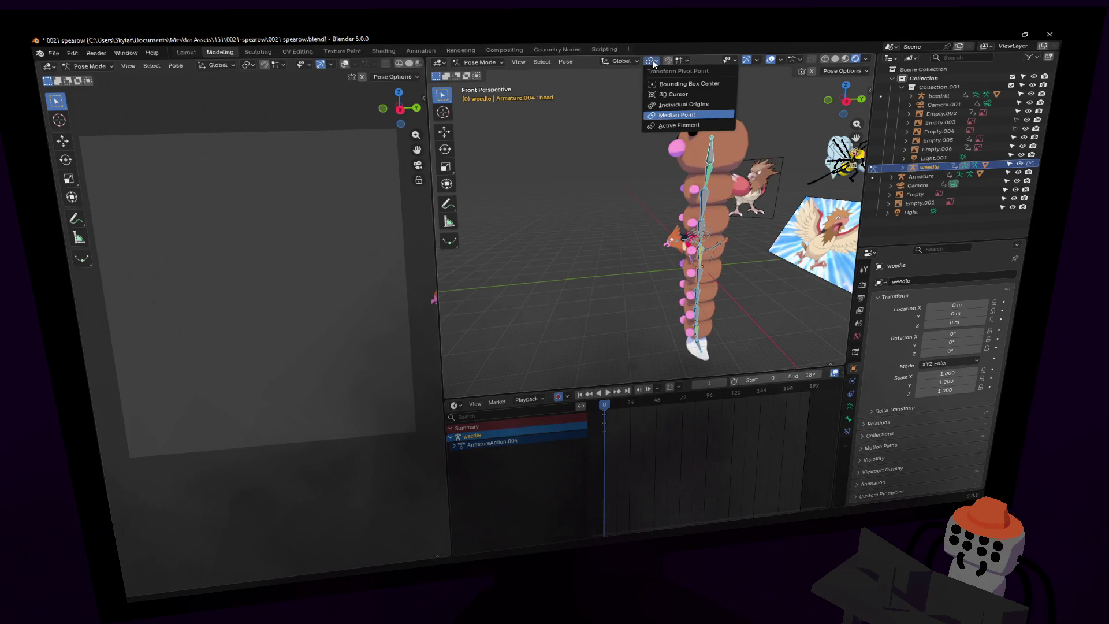
Set the transform pivot point and scale the whole Weedle rig down to 0.218.
click(708, 161)
key(s)
key(Escape)
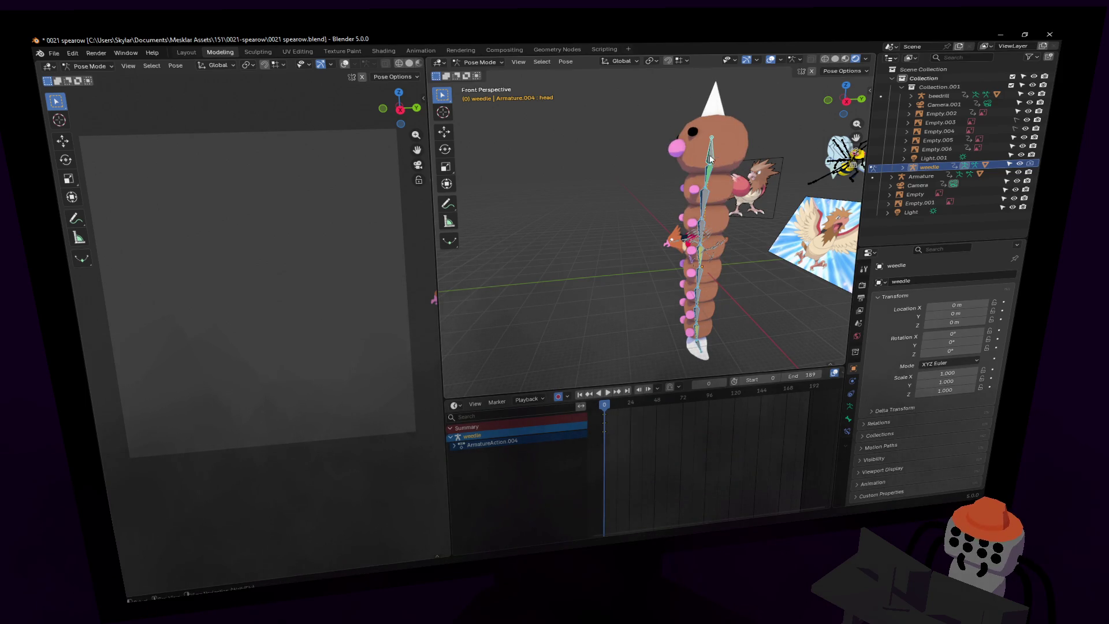
key(s)
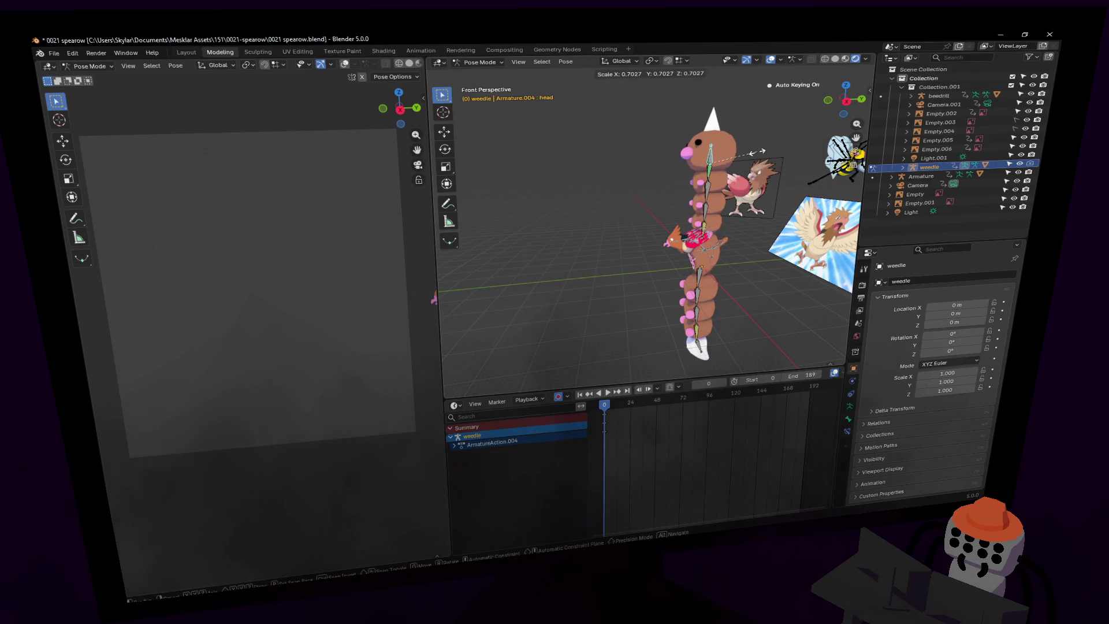
key(Escape)
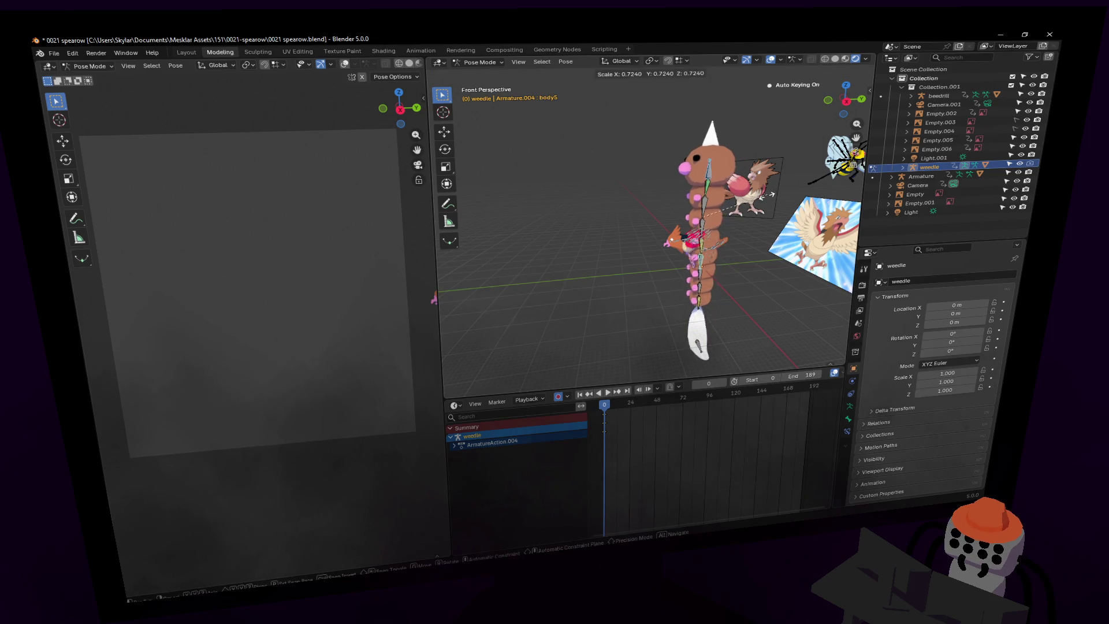
click(702, 351)
key(s)
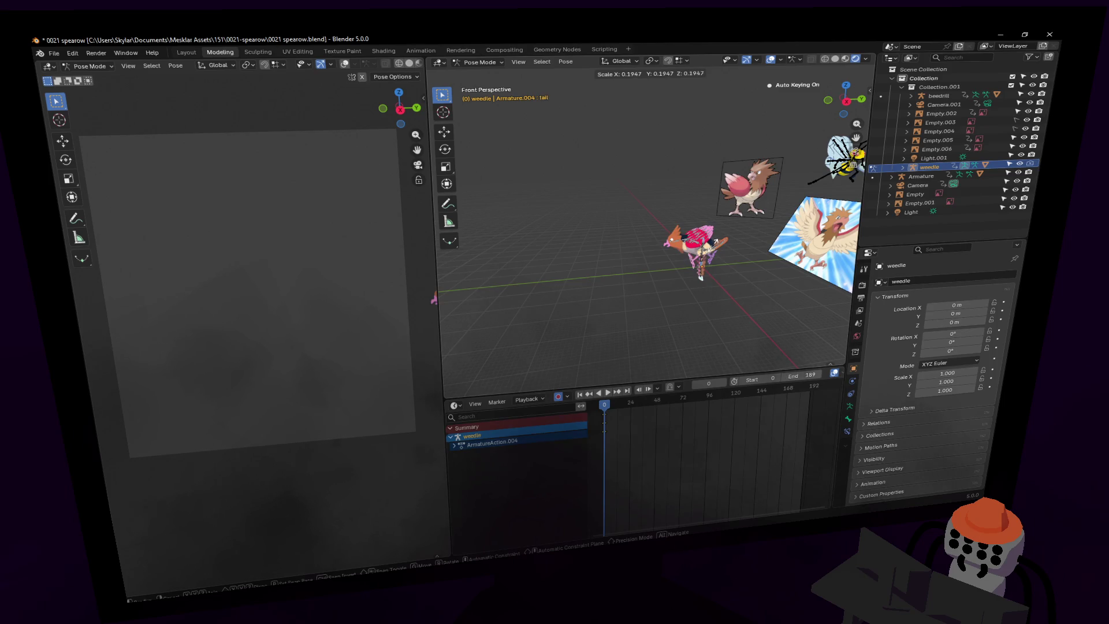
click(716, 241)
Move the Weedle rig -4.07 m along Y, clear of Spearow, and fly the view close to it.
key(shift+grave)
key(w)
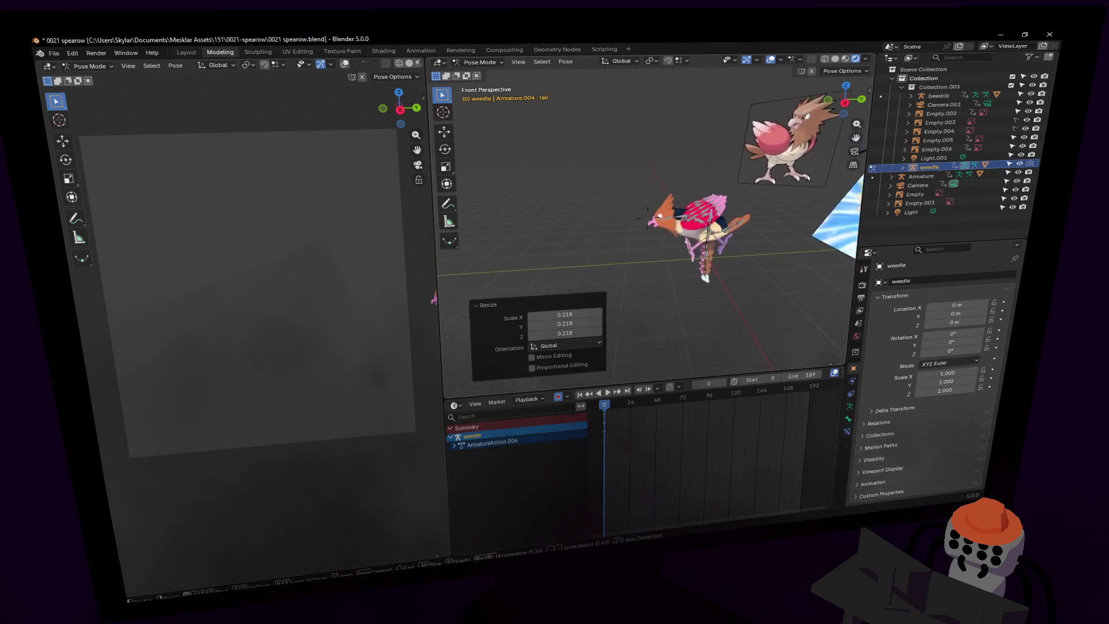
click(752, 236)
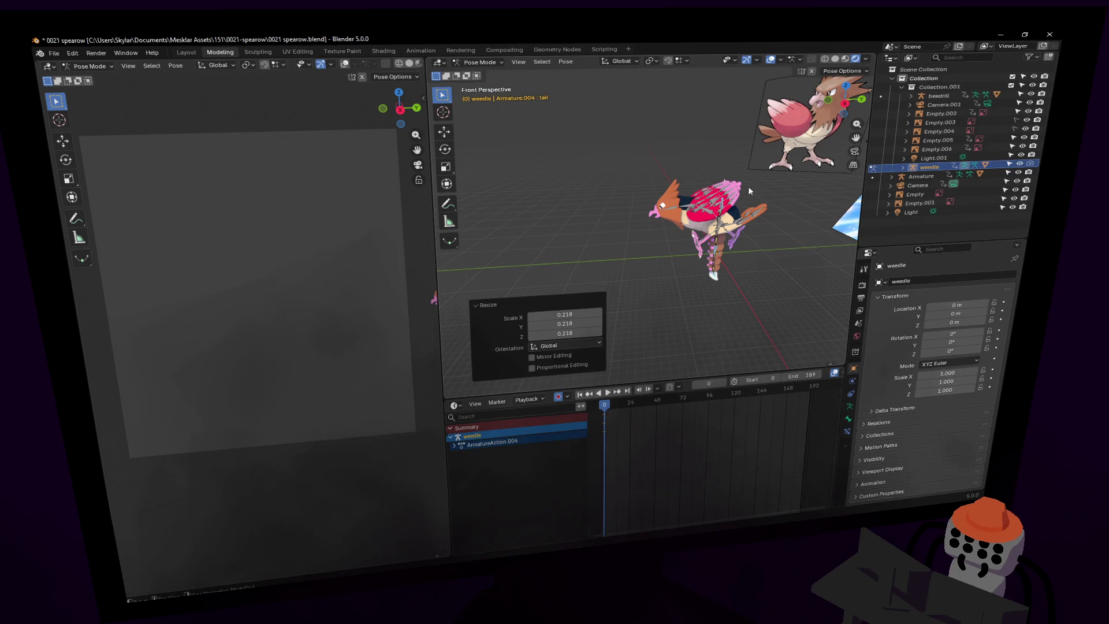
key(g)
key(y)
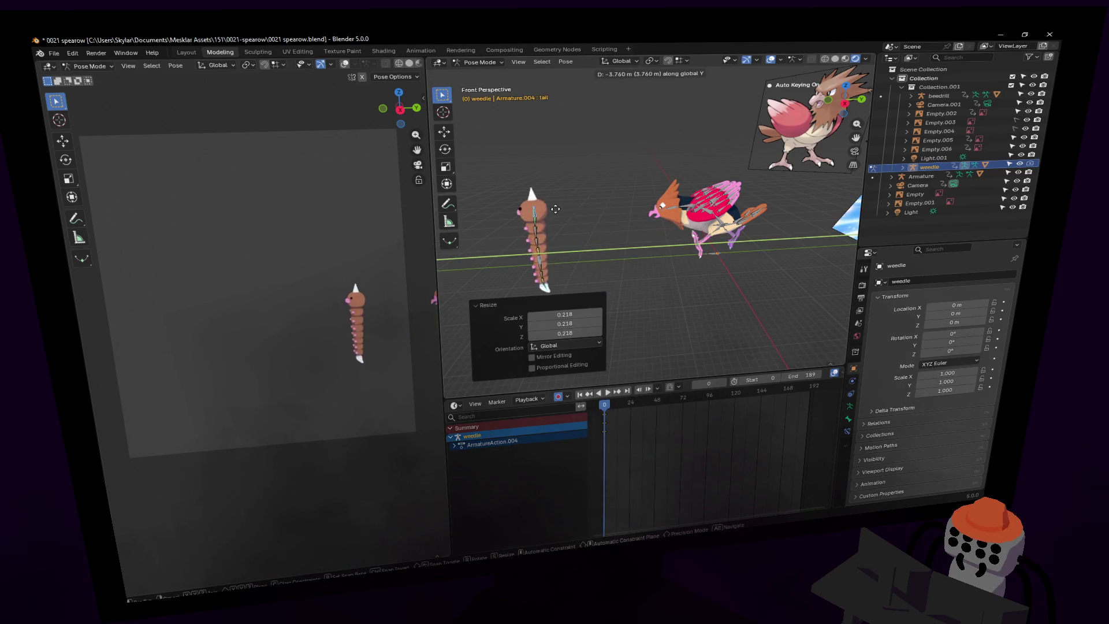
click(539, 212)
key(shift+grave)
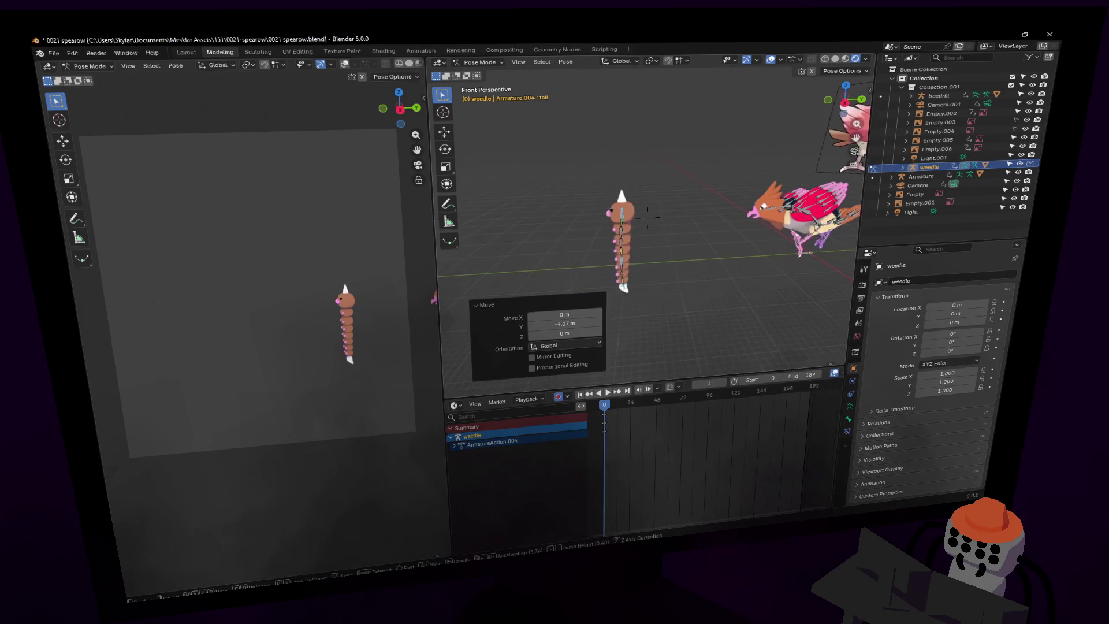
click(635, 171)
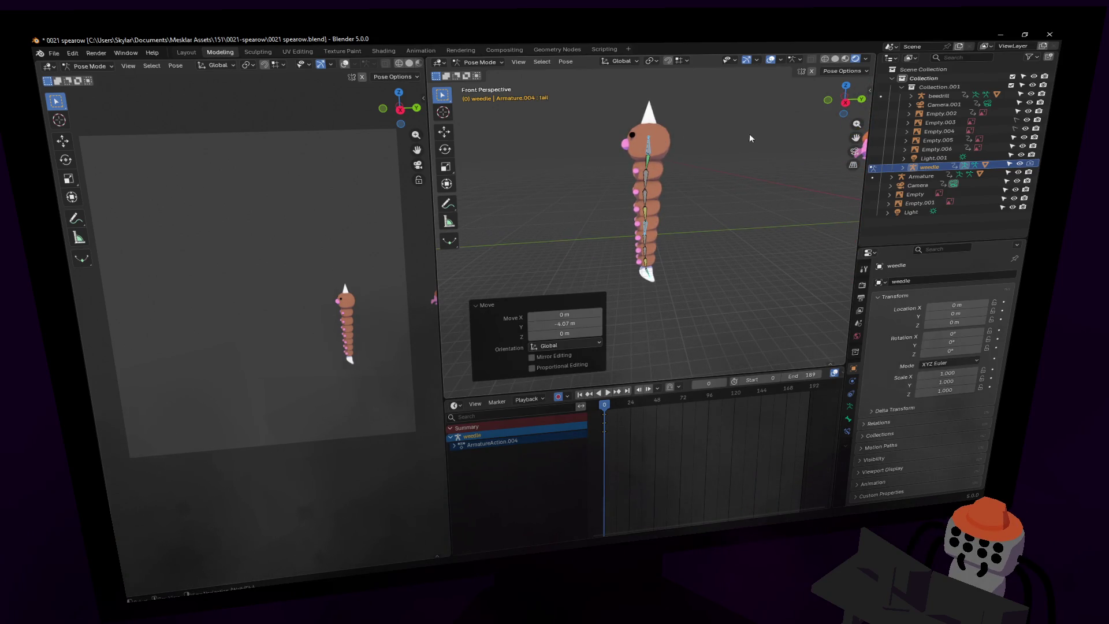
Rotate the Weedle rig about 90° on X so it lies flat.
key(r)
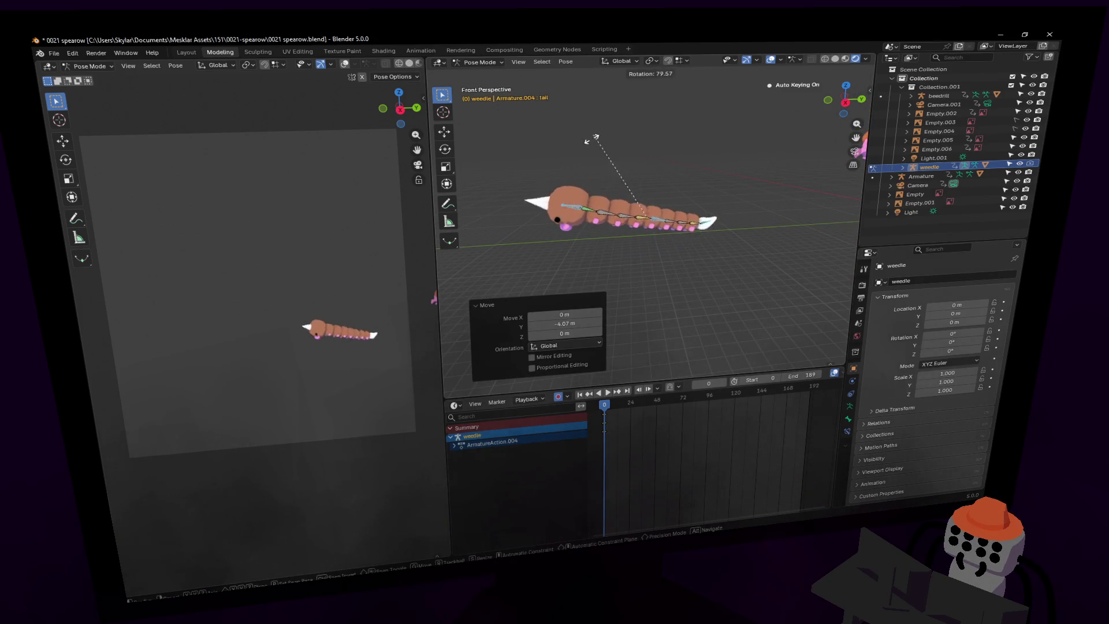
key(x)
click(589, 157)
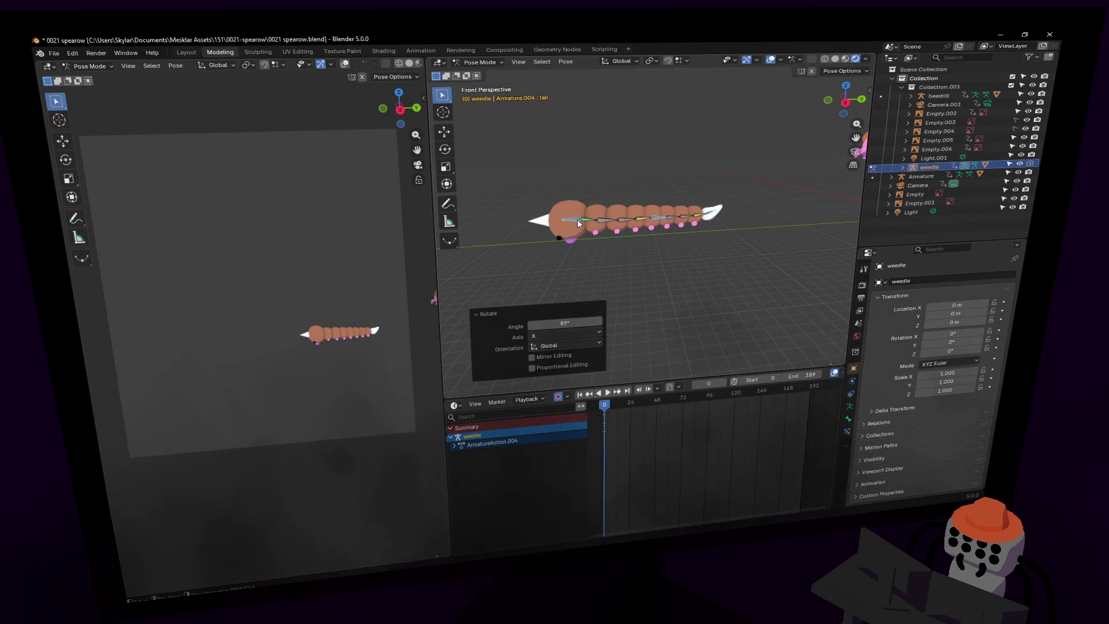
Raise Weedle's head bones and tilt them upright by -85.7° on X.
click(577, 219)
key(g)
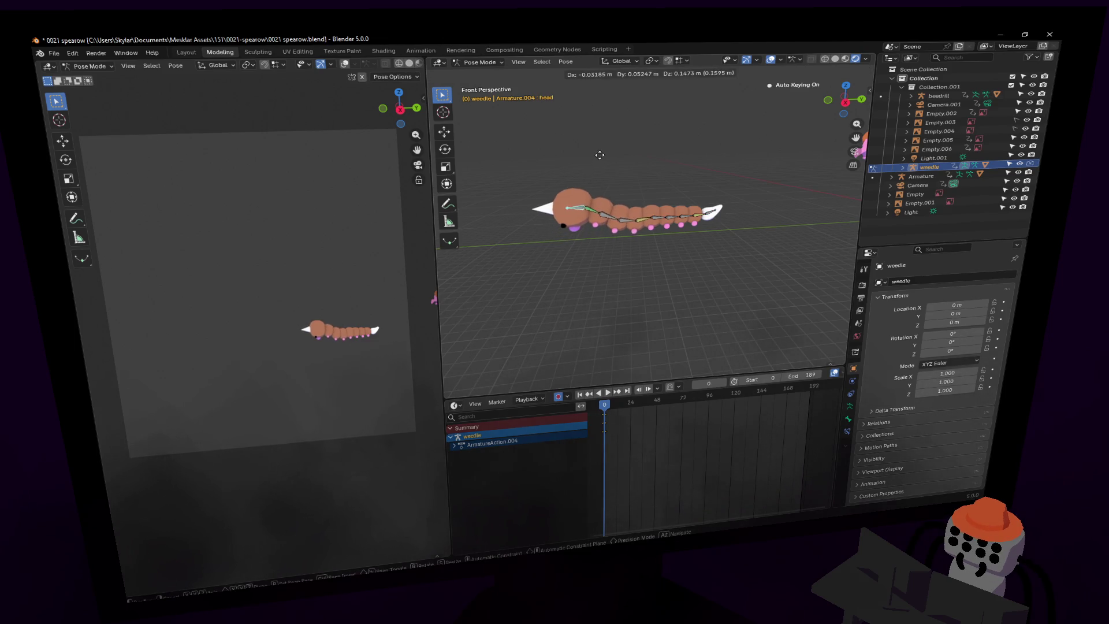
key(shift+z)
key(shift+x)
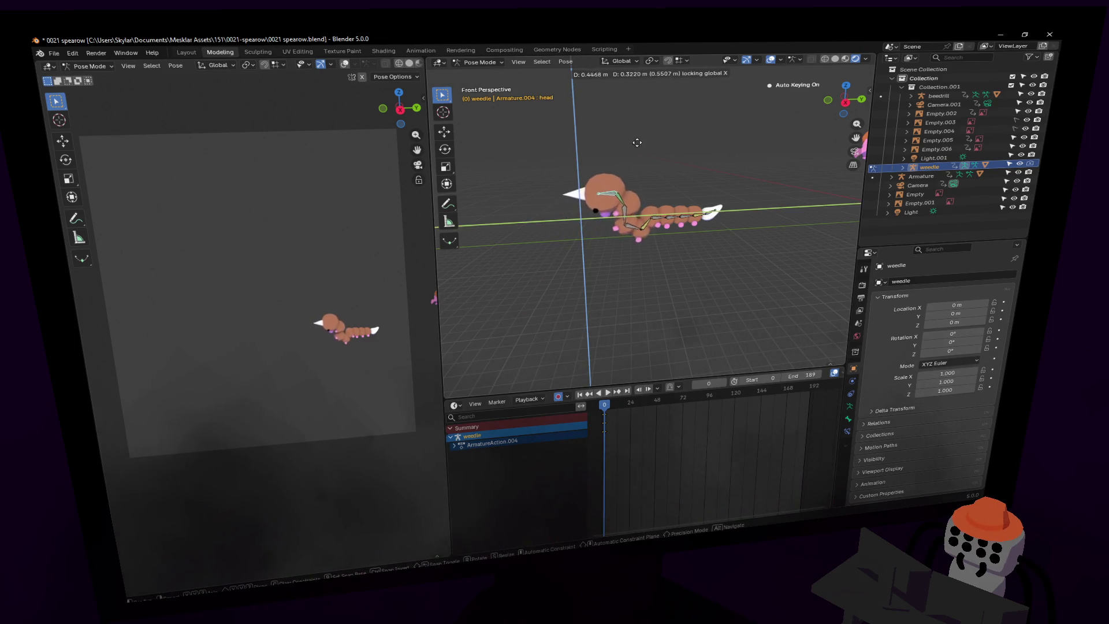
click(608, 138)
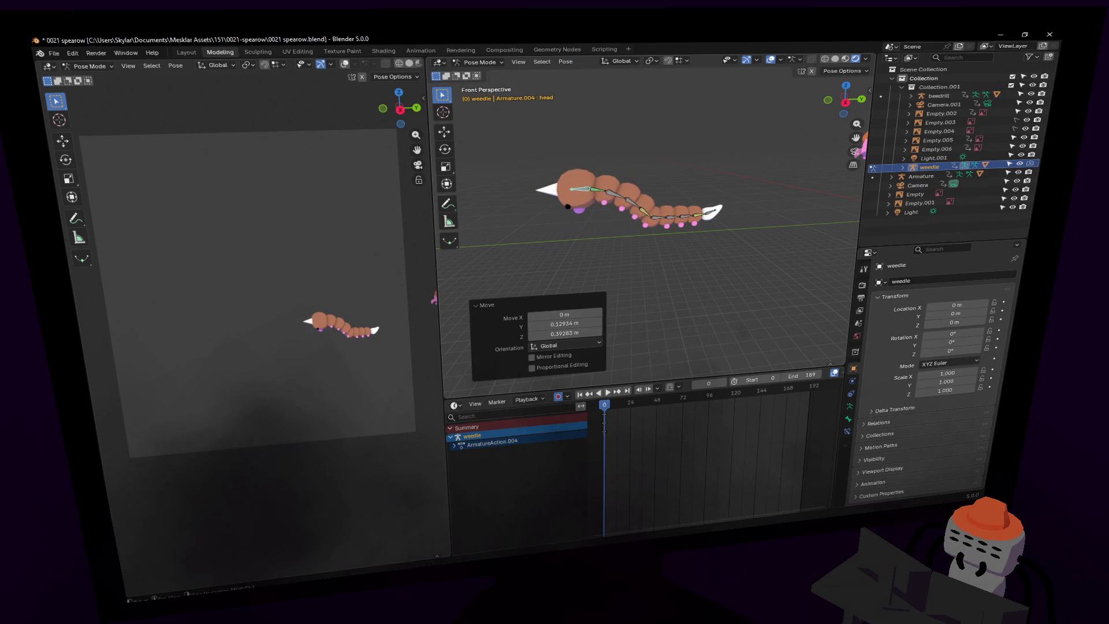
key(r)
key(x)
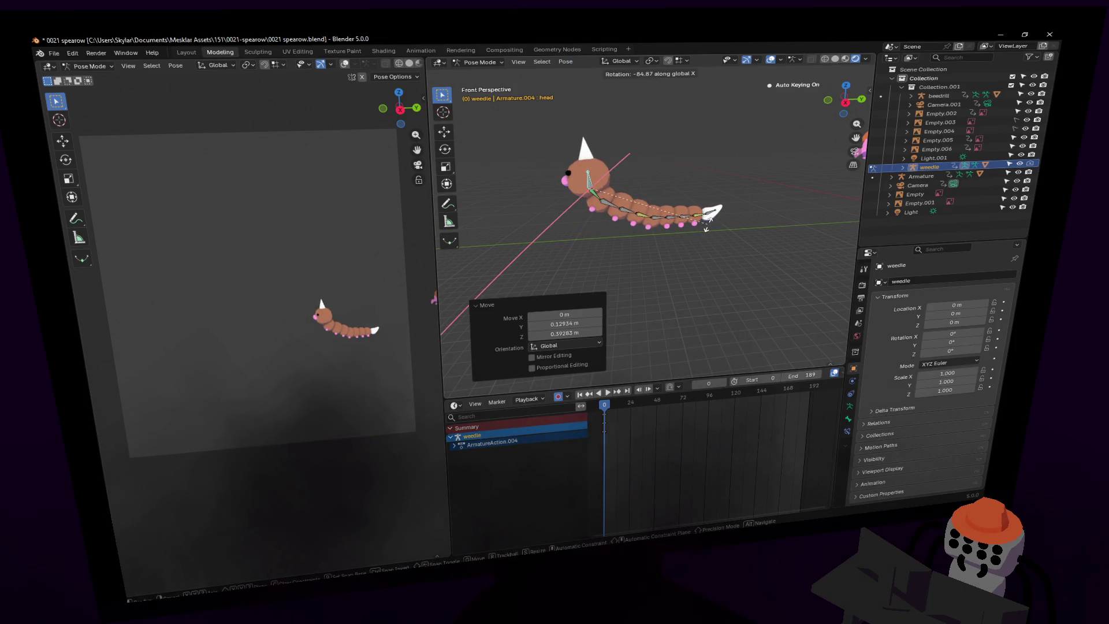
click(706, 226)
key(g)
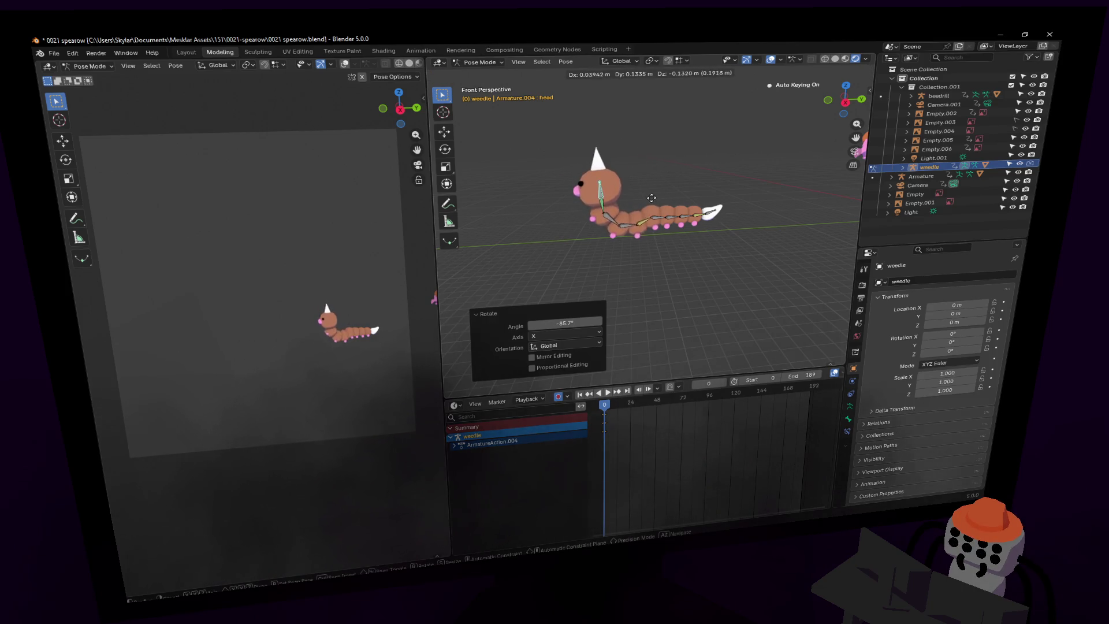
click(676, 191)
Move the tail bone and curl the stinger up 104° around X.
click(715, 213)
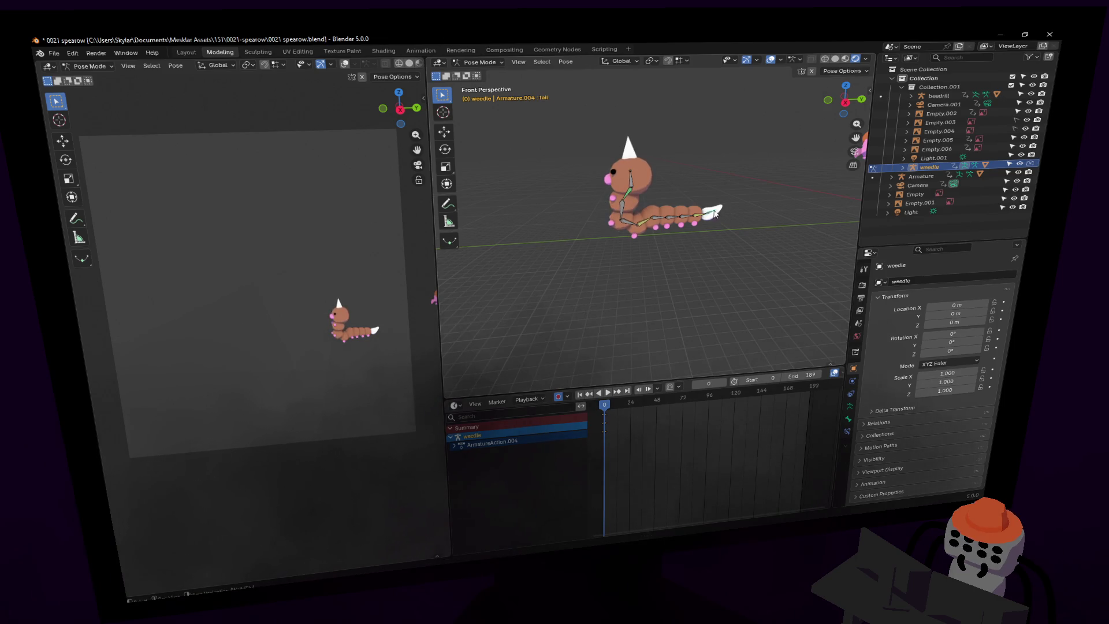
key(g)
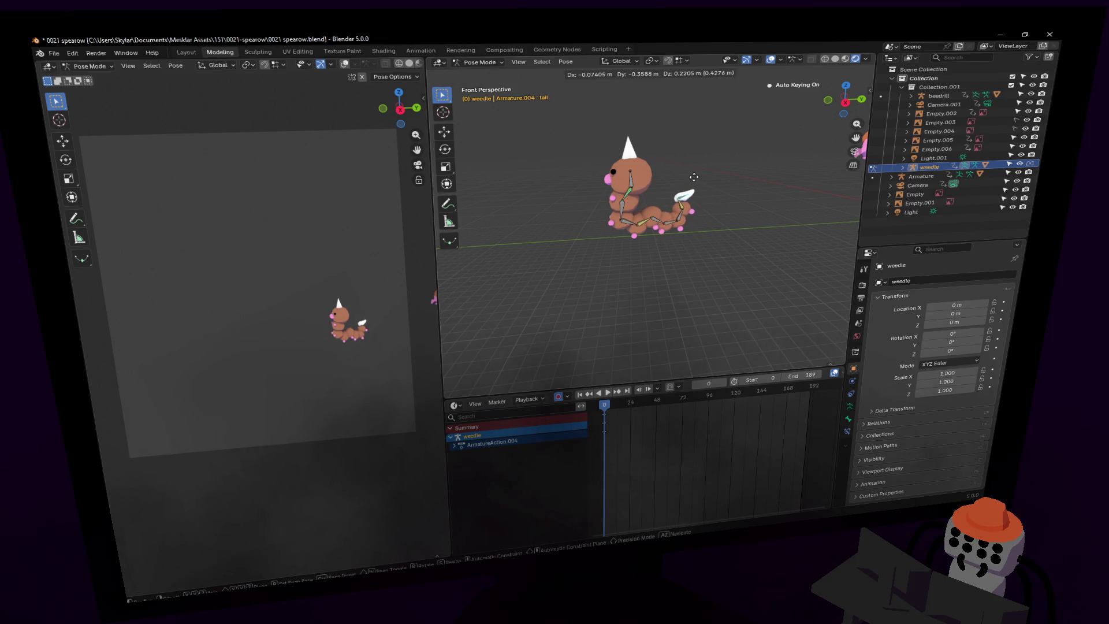
key(x)
key(shift+x)
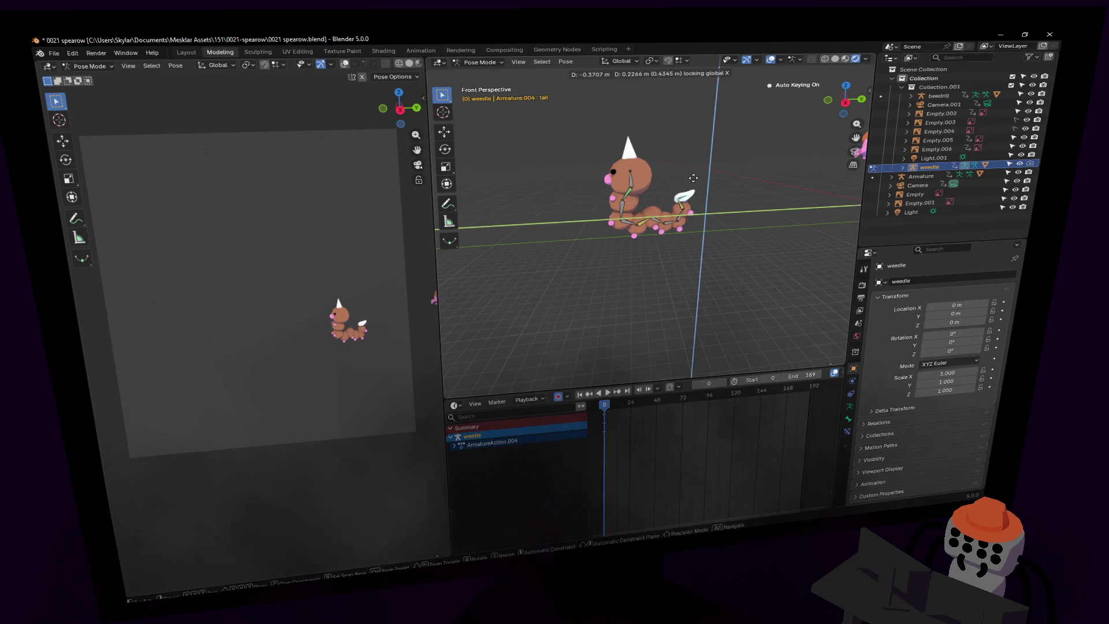
click(694, 177)
key(r)
key(x)
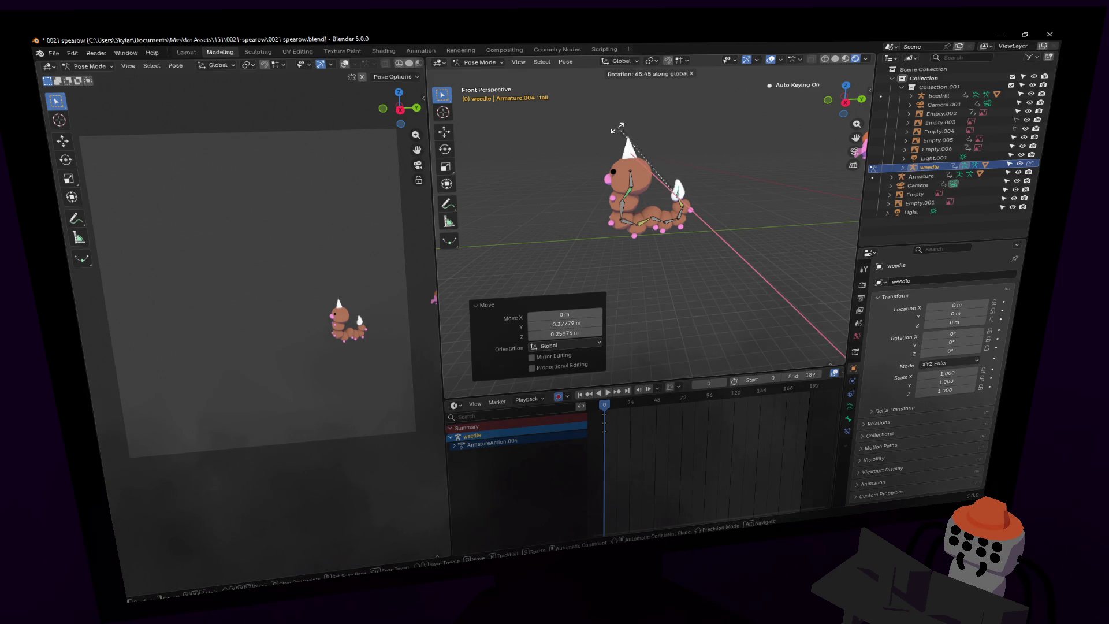
click(569, 179)
middle_drag(569, 179, 667, 194)
Move the playhead forward to a later frame for Weedle's second pose.
drag(605, 411, 610, 411)
scroll(816, 470, up, 3)
key(space)
scroll(693, 399, up, 1)
click(693, 400)
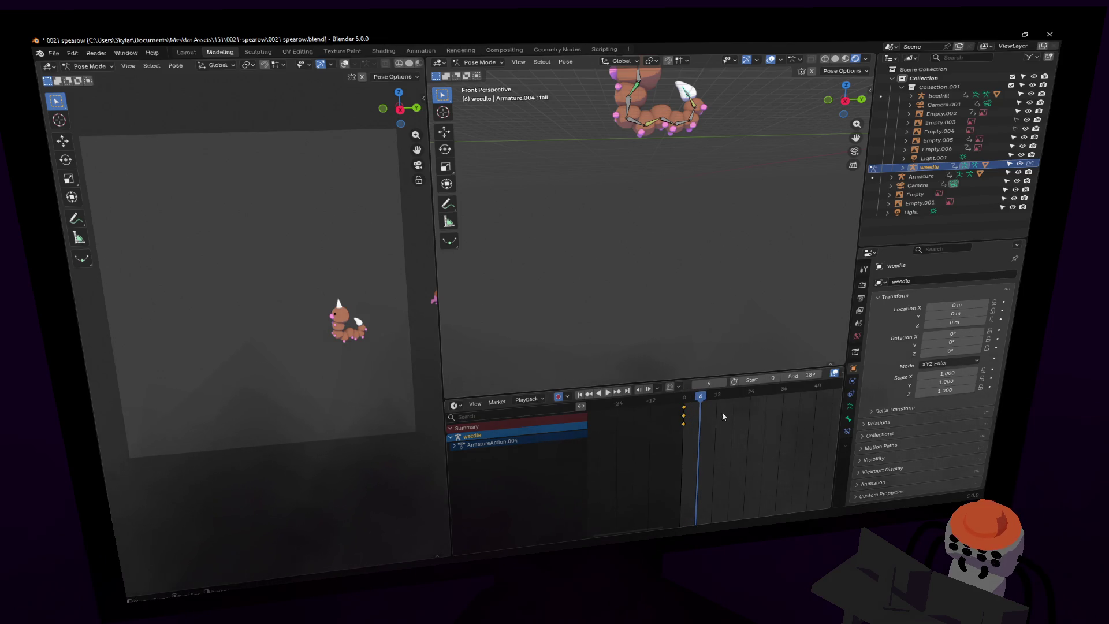
scroll(691, 349, up, 3)
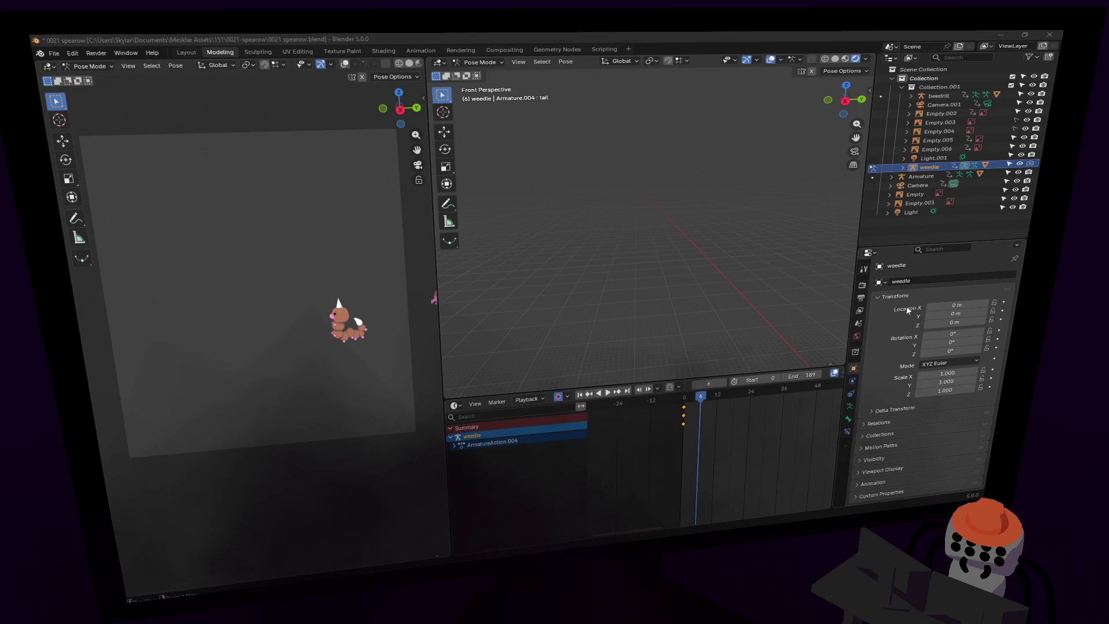
Frame Weedle's tail bone and reposition the view around the weedle.
key(KP_Decimal)
scroll(701, 262, down, 5)
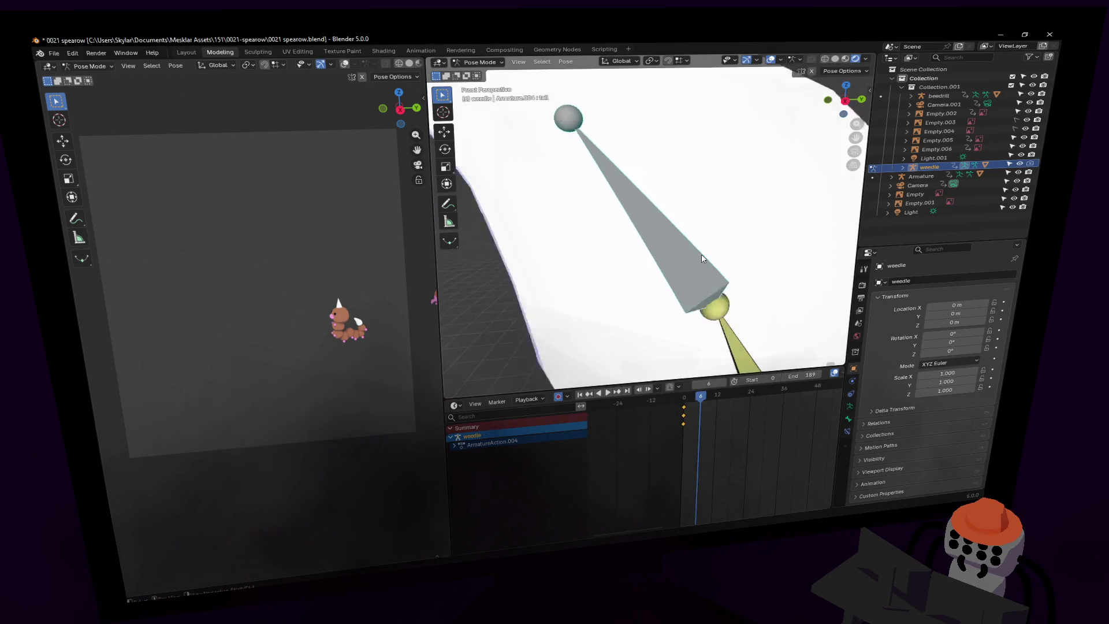
scroll(706, 248, down, 6)
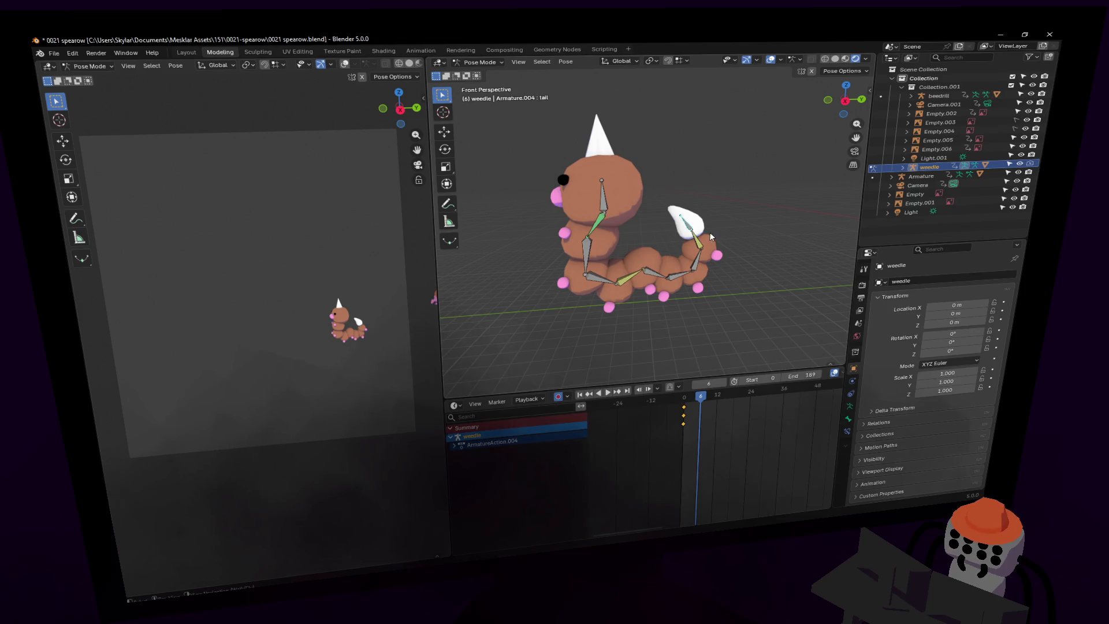
key(r)
key(Escape)
key(shift+grave)
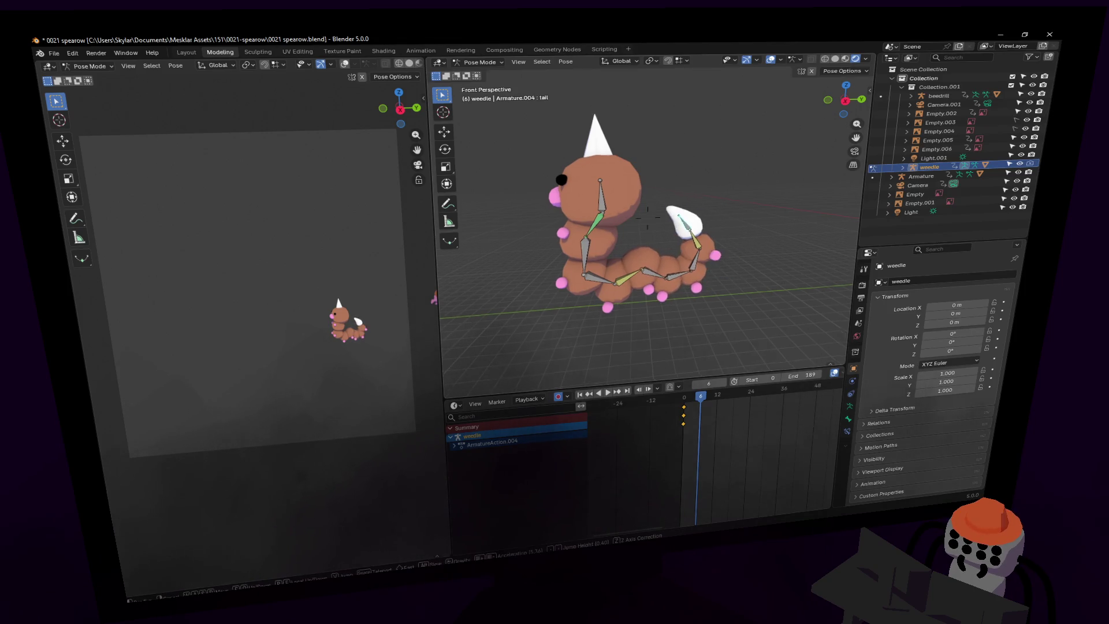
key(Return)
Select Weedle's head bone and trial a rotation and move, cancelling both.
click(643, 256)
click(604, 182)
key(r)
key(Escape)
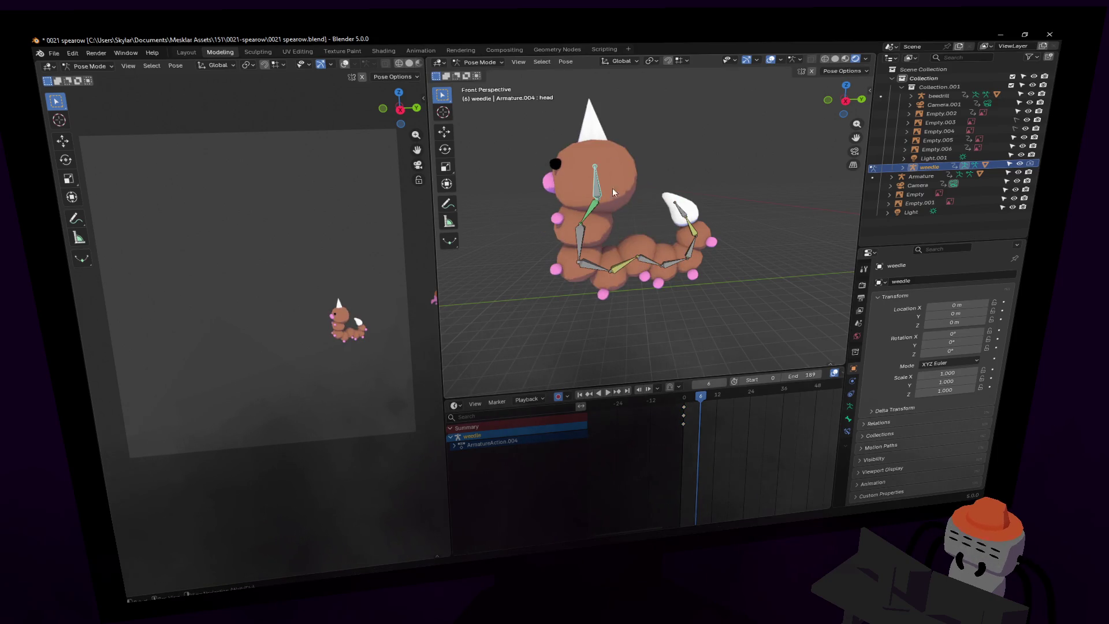
key(g)
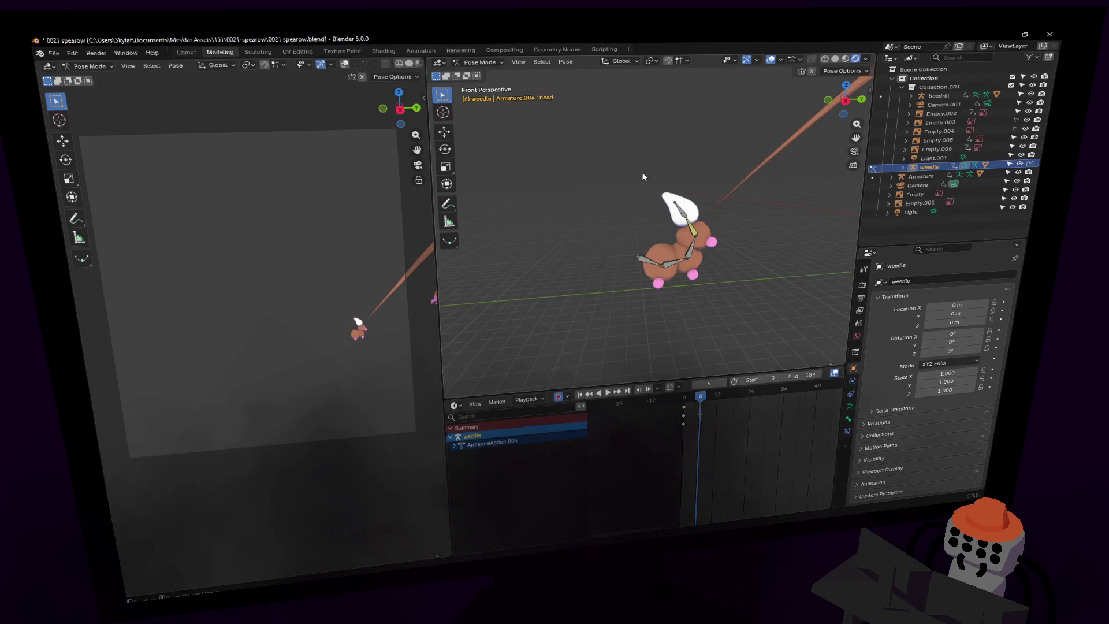
key(Escape)
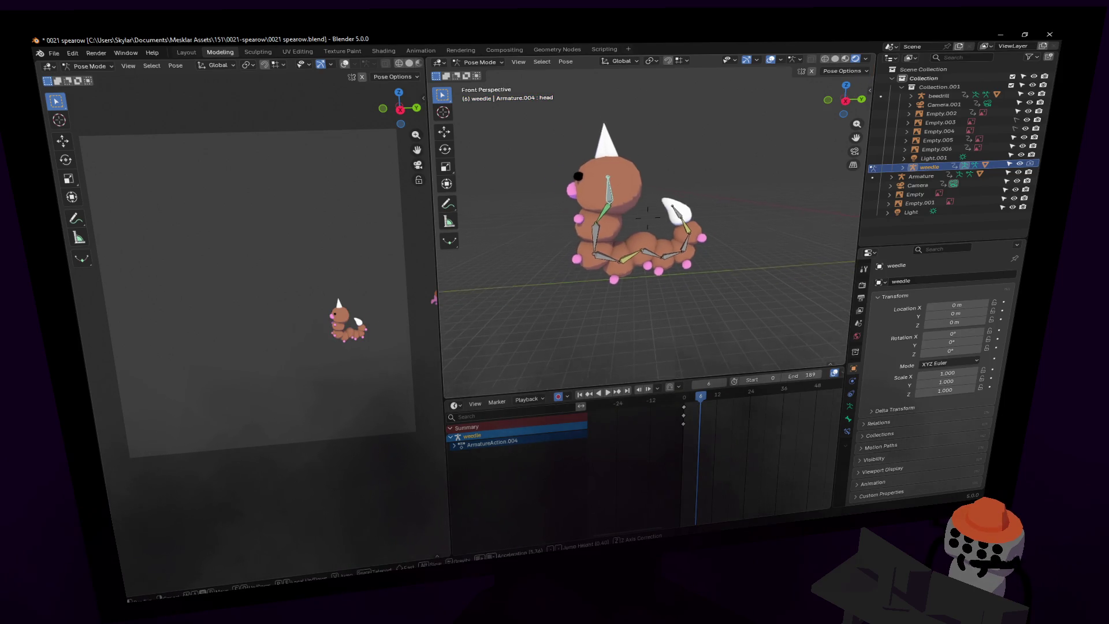
Straighten Weedle's head bone by moving it and rotating it to -86.5°.
click(844, 101)
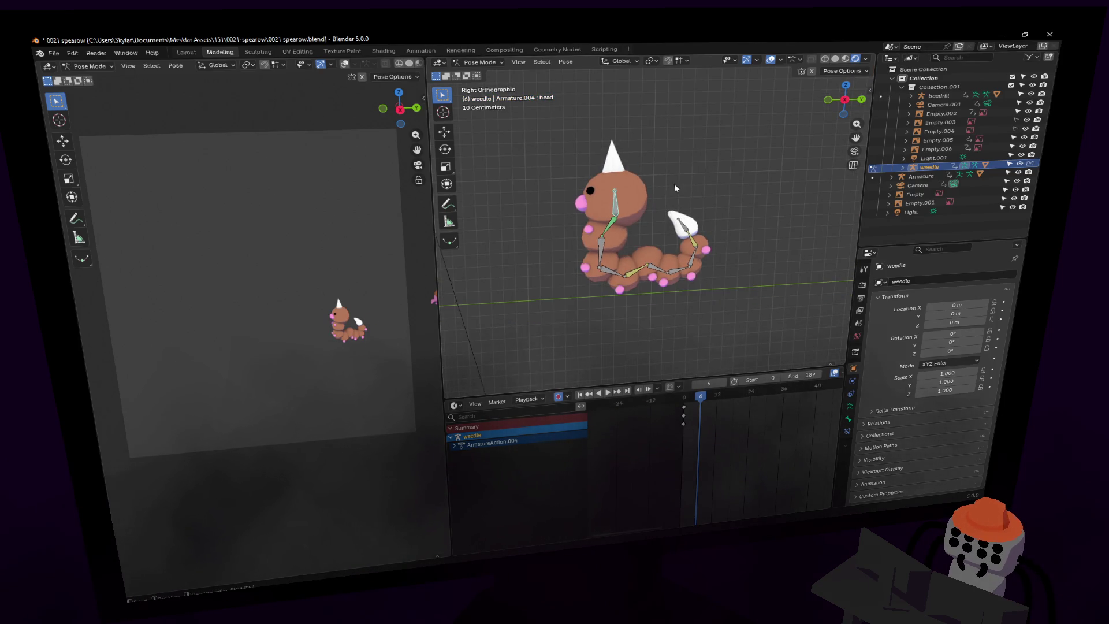
key(g)
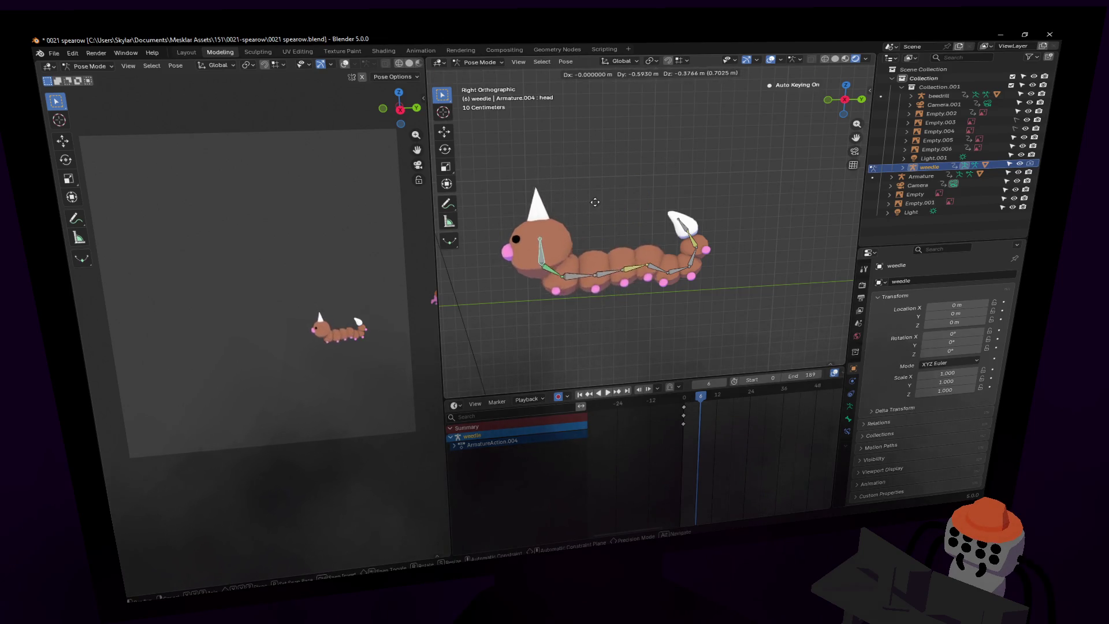
click(591, 194)
key(r)
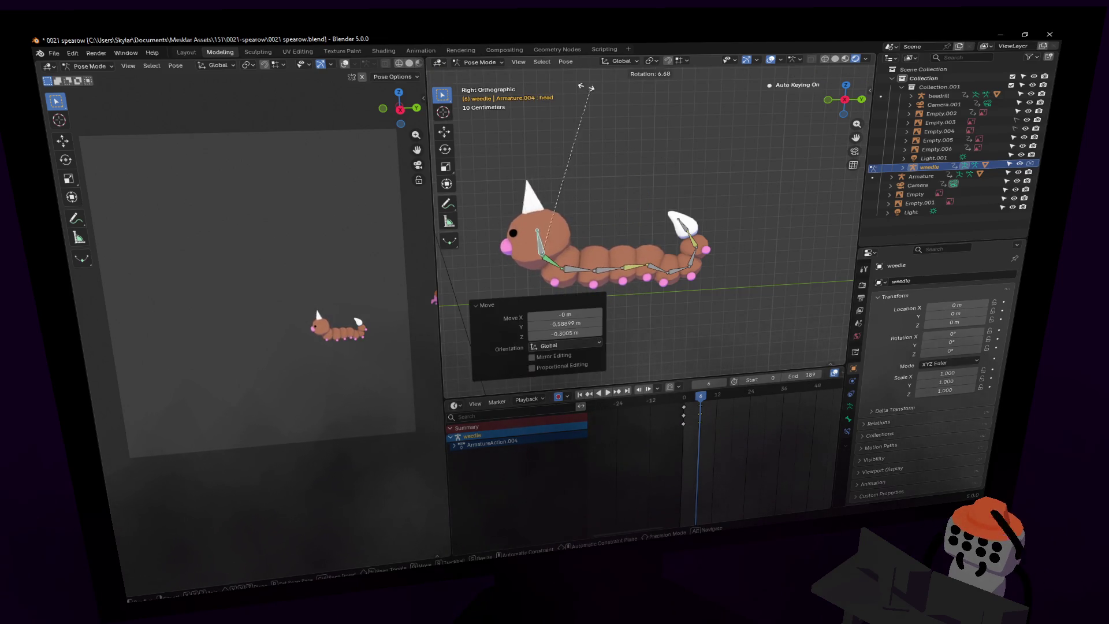
click(436, 196)
key(g)
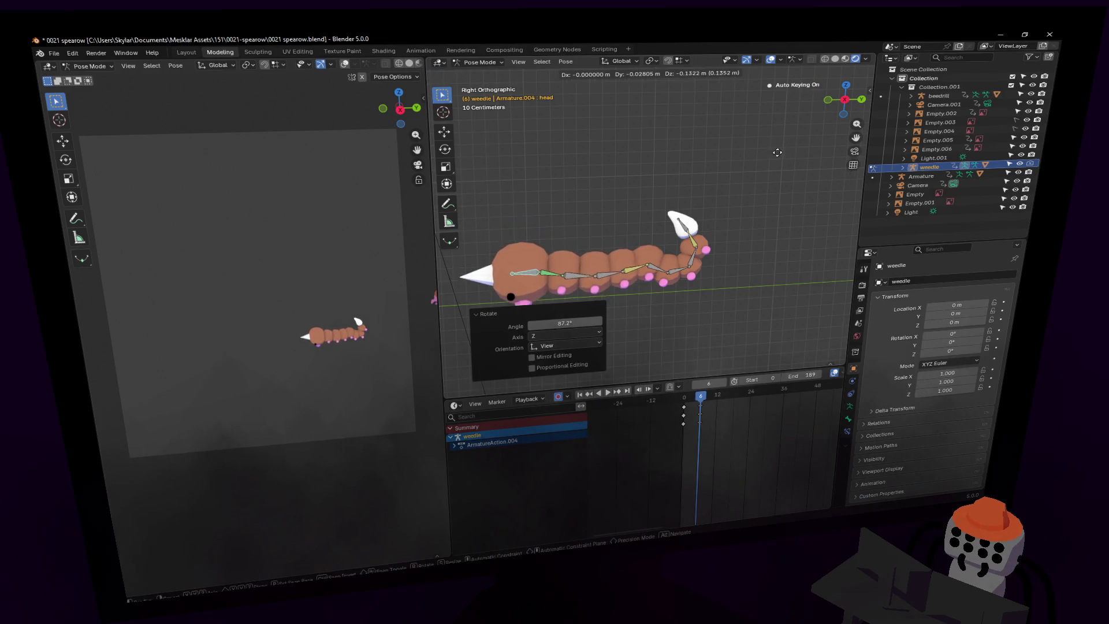
click(779, 152)
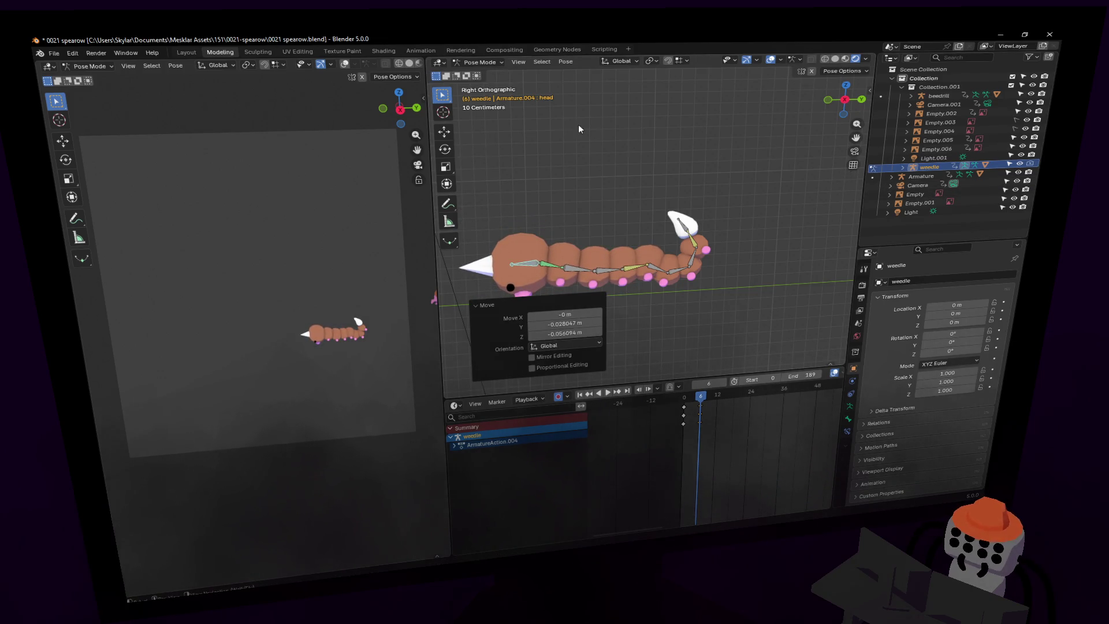
key(r)
click(694, 268)
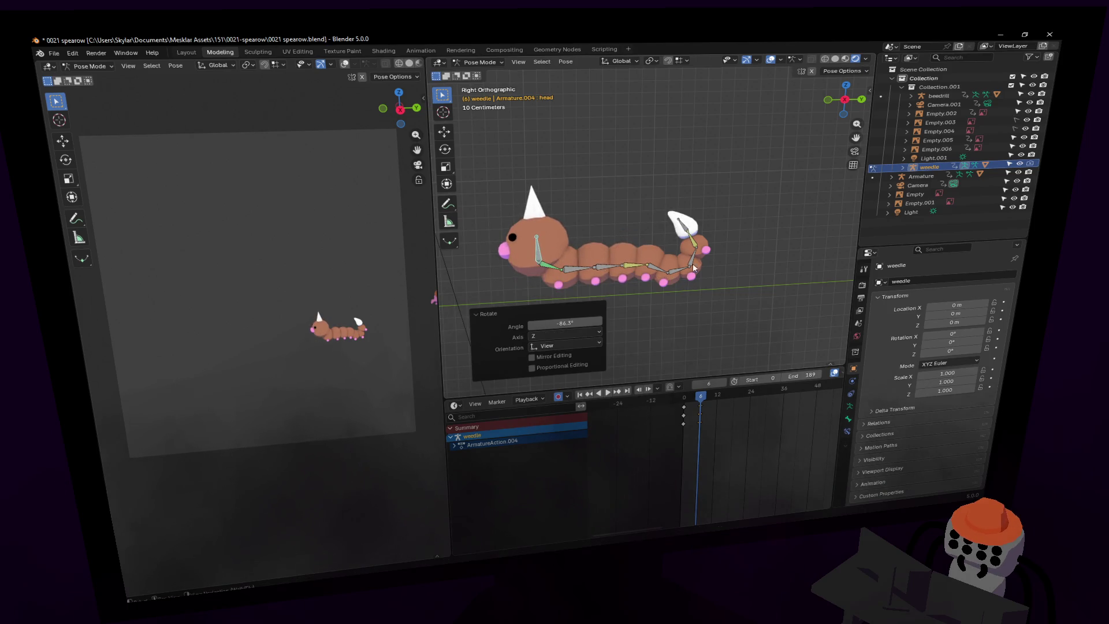
Move and rotate the tail bone to point right at -116°, then scrub back to frame 0.
click(684, 230)
key(g)
click(732, 242)
key(r)
click(742, 291)
mouse_move(700, 399)
mouse_down()
mouse_move(682, 408)
mouse_move(705, 416)
mouse_move(683, 417)
mouse_up()
Duplicate Weedle's keyframes later in time, preview, and undo the copy.
key(a)
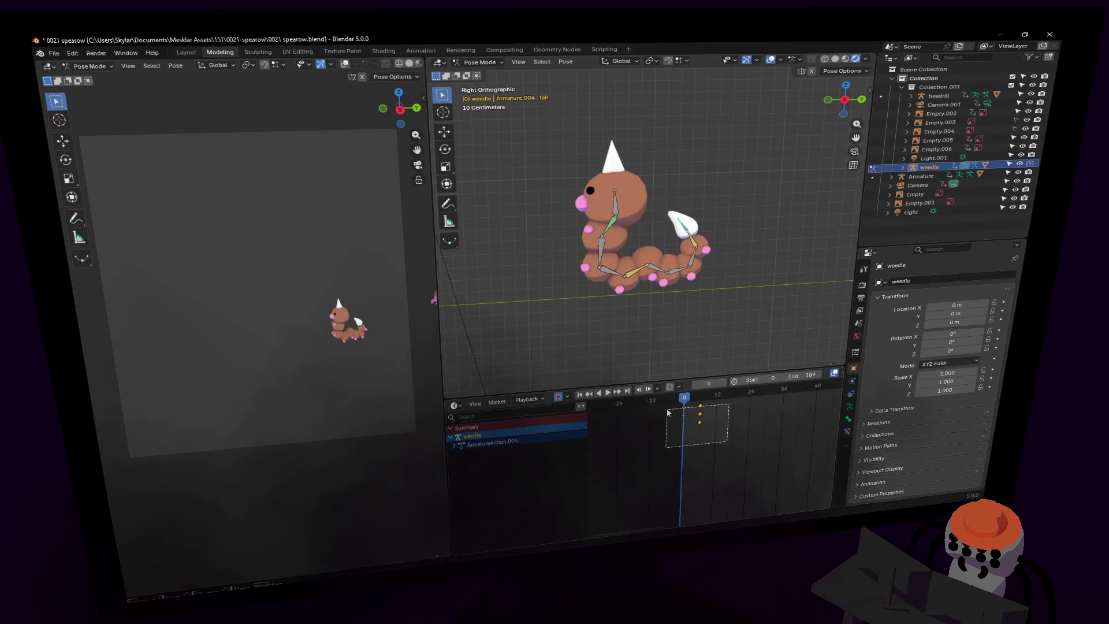
key(shift+d)
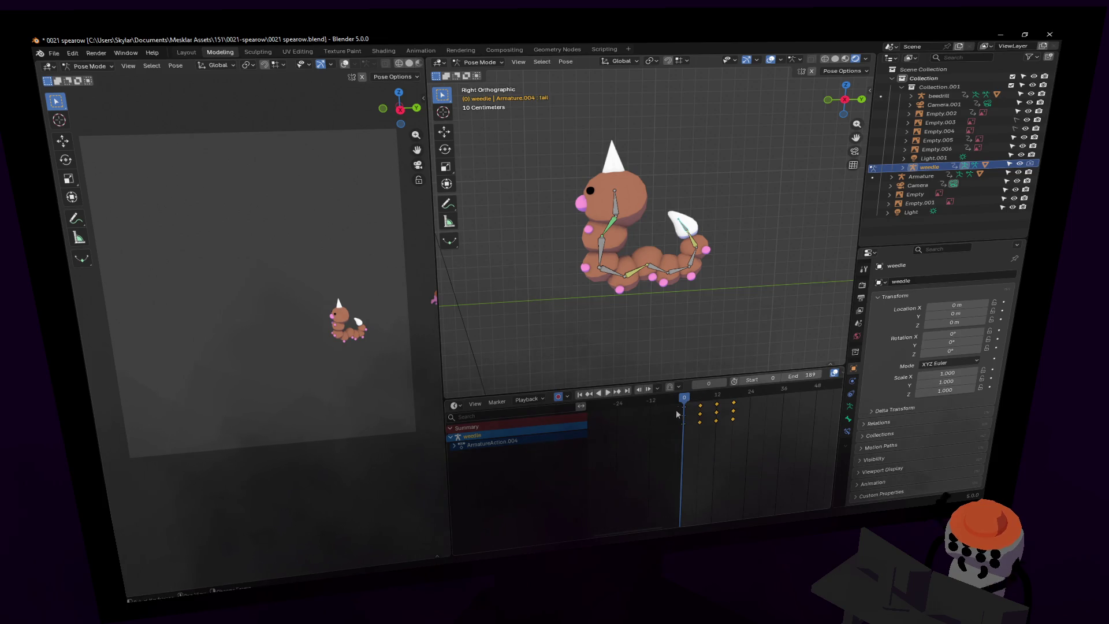
click(746, 407)
key(space)
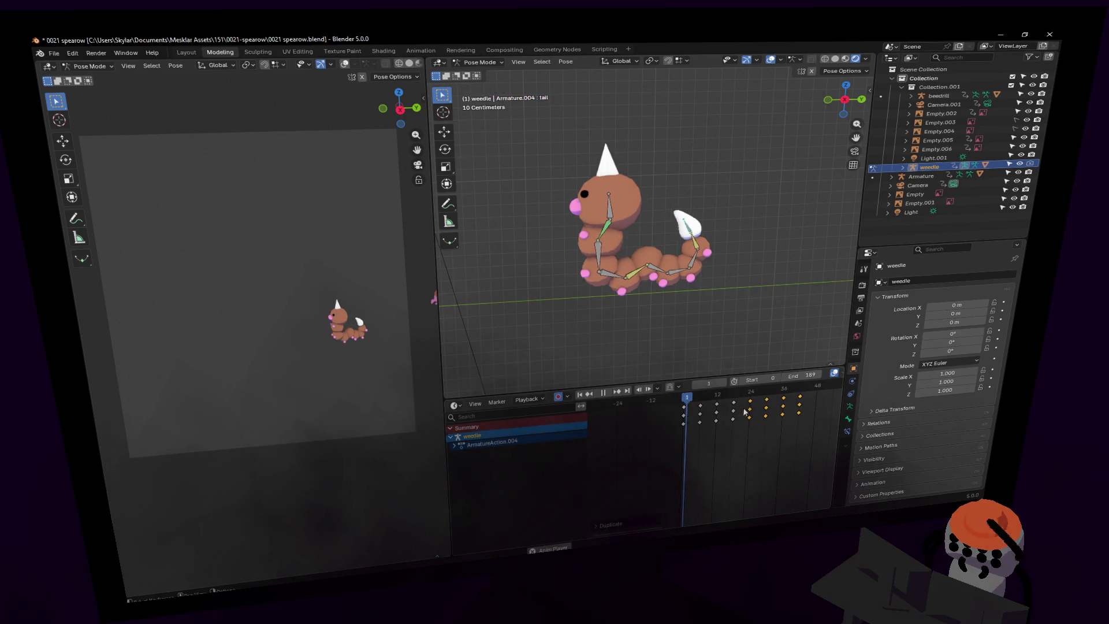
key(space)
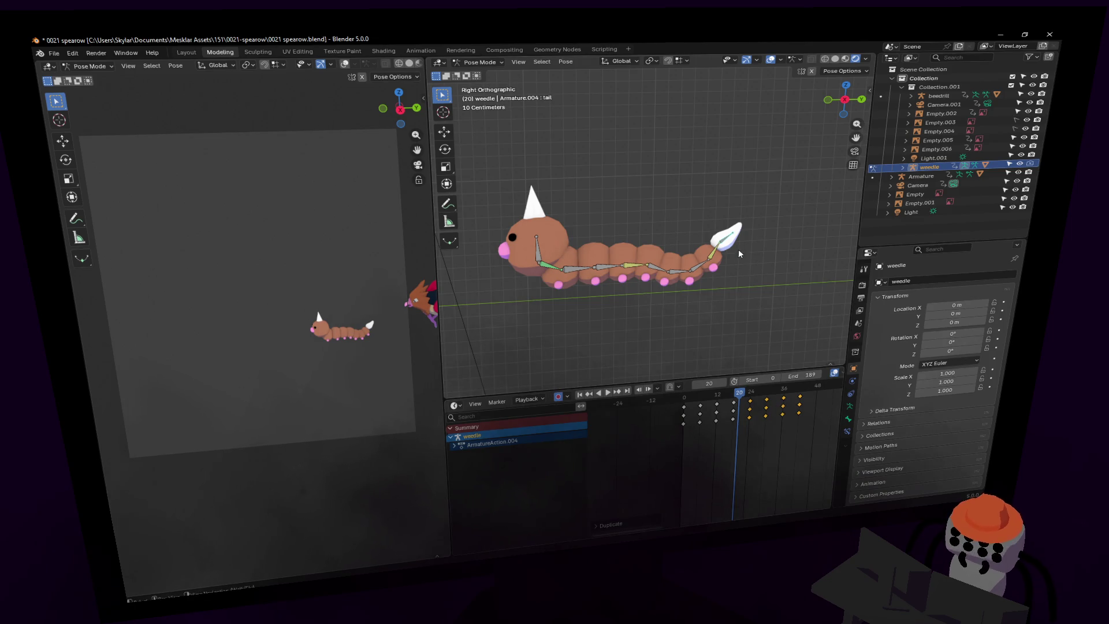
key(ctrl+z)
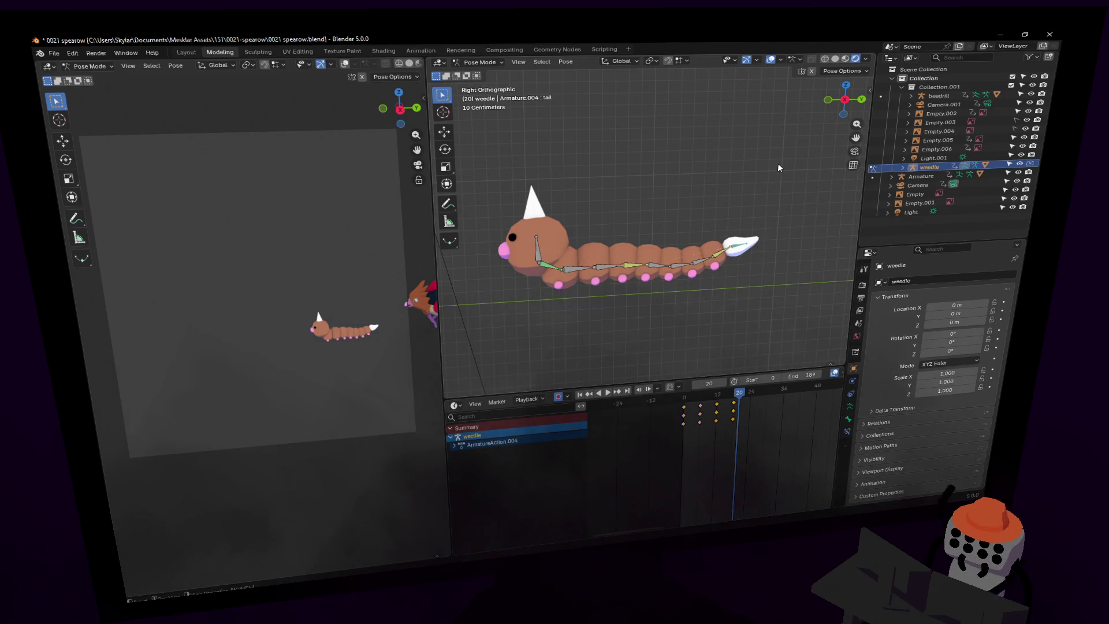
Compress all of Weedle's keyframe timing with S, preview, and undo it.
mouse_move(774, 473)
mouse_down()
mouse_move(587, 396)
mouse_move(648, 417)
mouse_up()
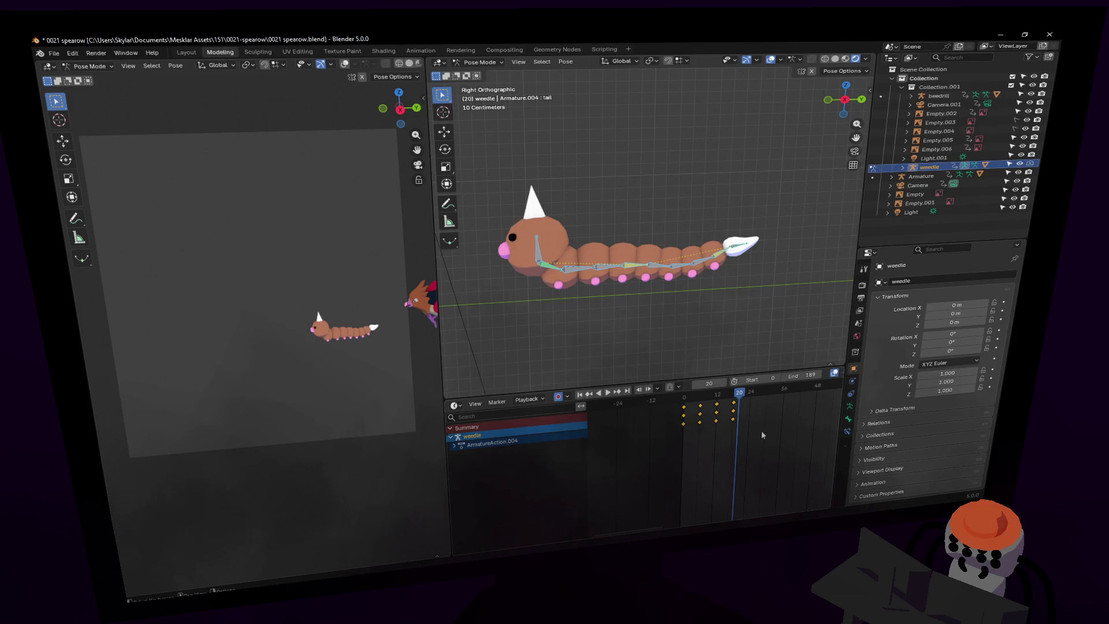
click(681, 401)
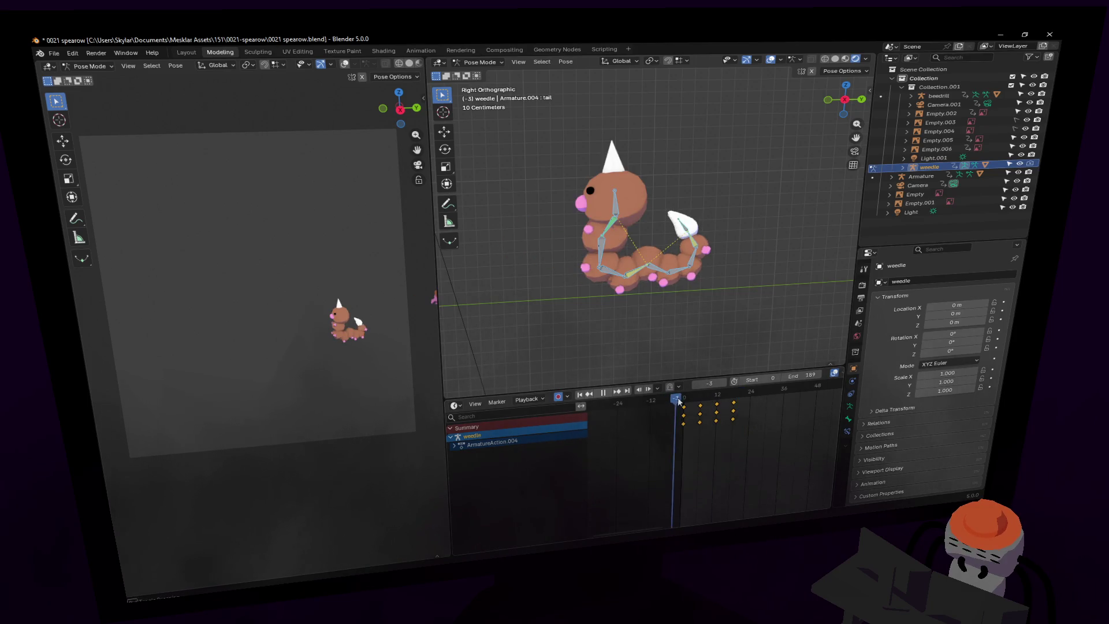
key(s)
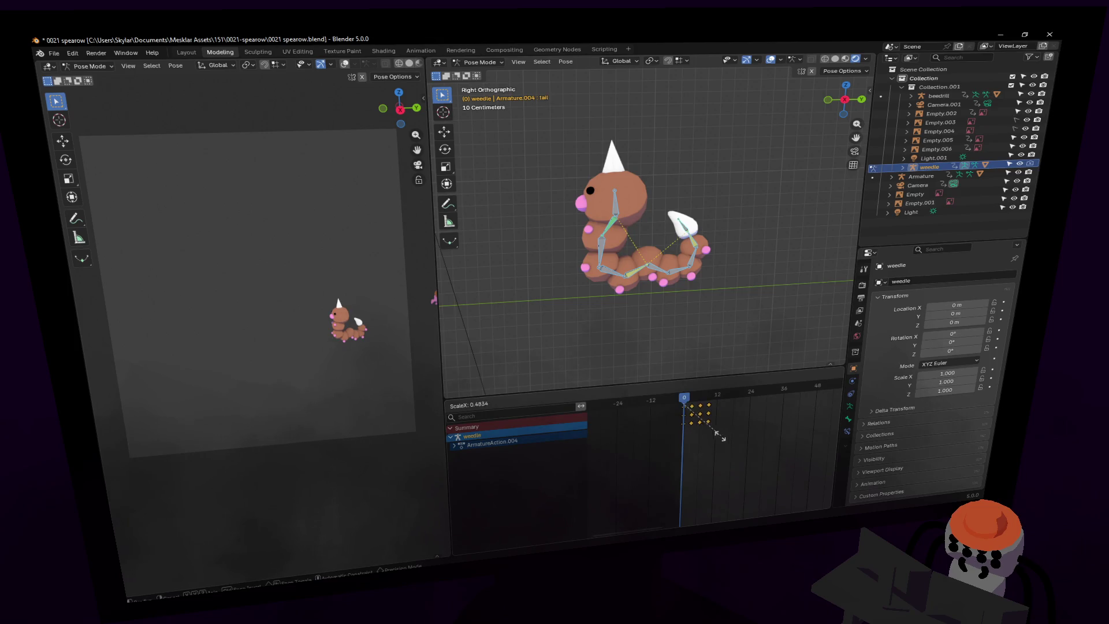
click(709, 442)
key(space)
key(space)
key(ctrl+z)
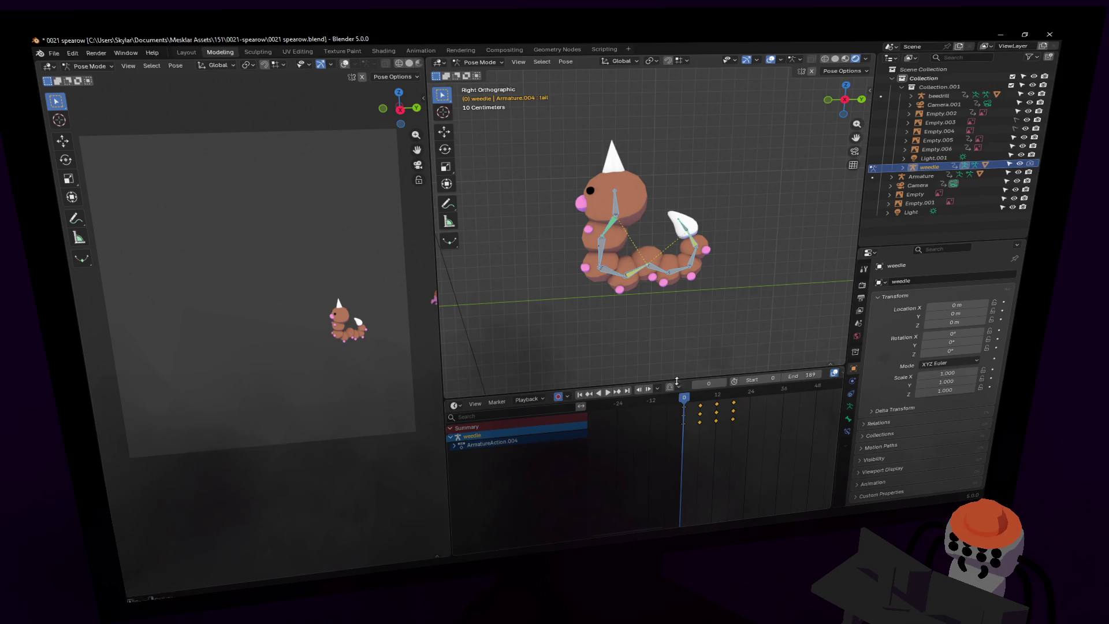
Delete the keyframes at frames 12 and 18 after previewing the animation.
key(space)
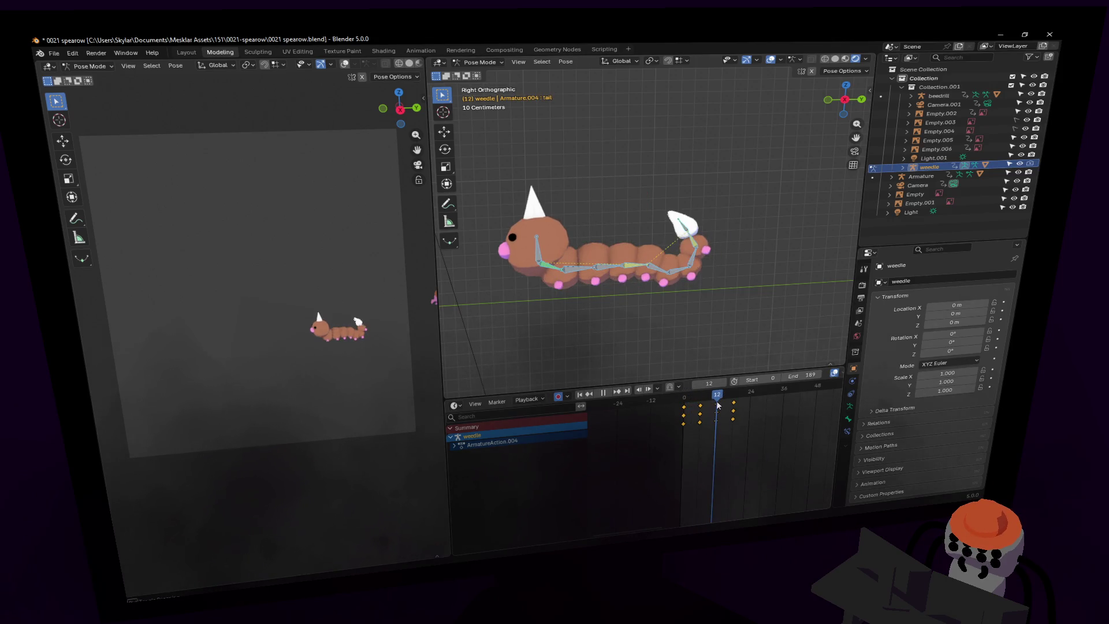
key(space)
mouse_move(762, 472)
mouse_down()
mouse_move(708, 388)
mouse_move(712, 397)
mouse_move(681, 402)
mouse_up()
key(Delete)
key(space)
Duplicate the selected keys later and rescale their spacing.
key(shift+d)
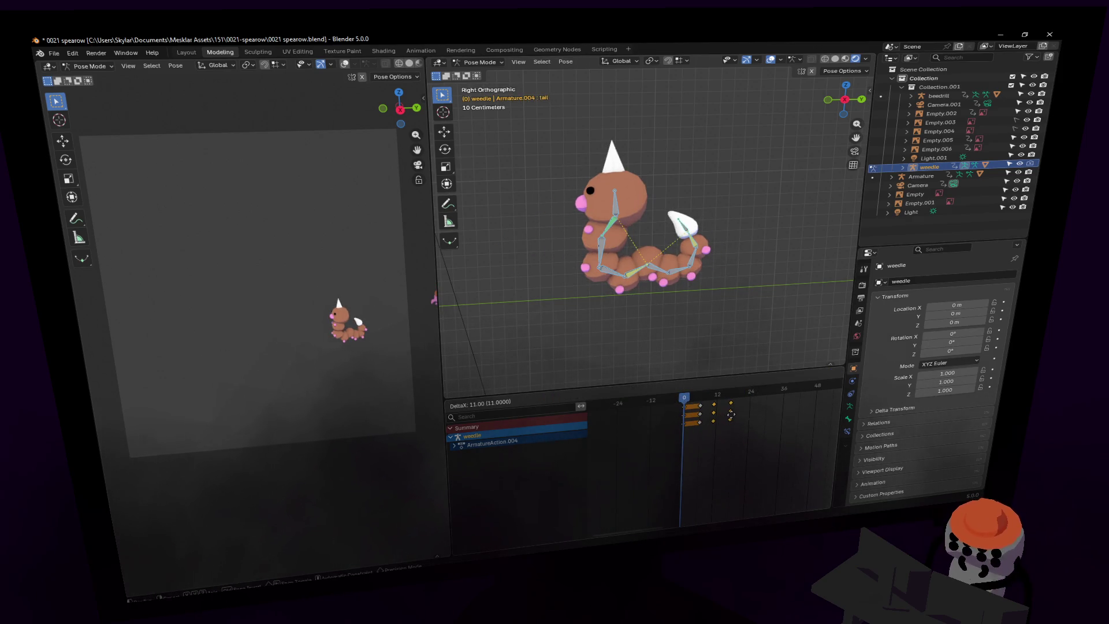
click(733, 413)
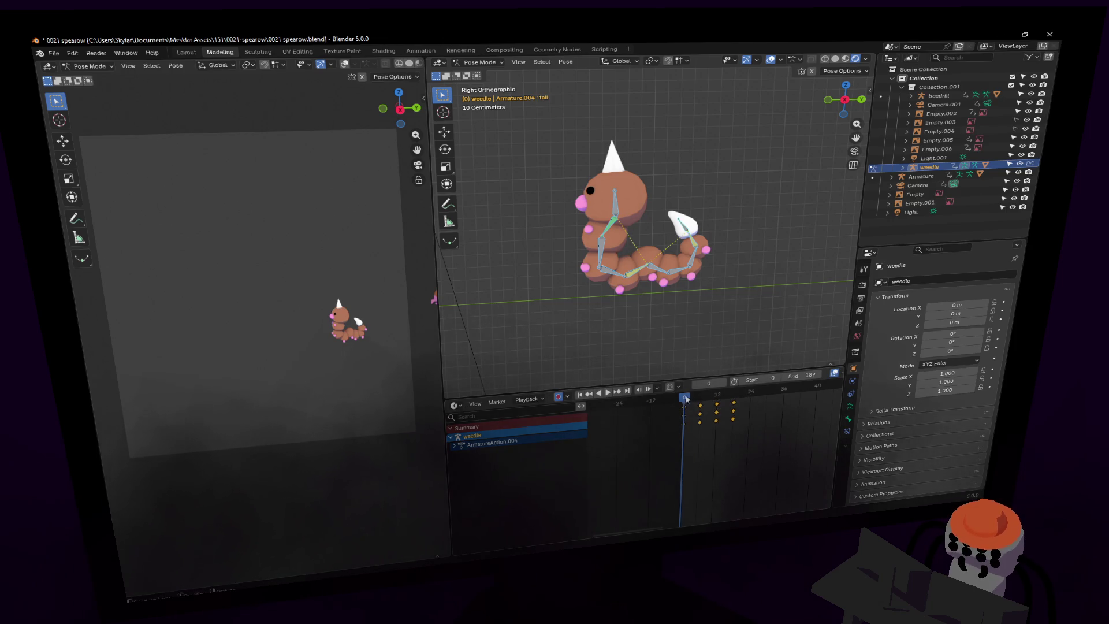
key(s)
click(718, 415)
Duplicate the crawl keys twice at 10-frame offsets and play to check.
drag(676, 401, 712, 397)
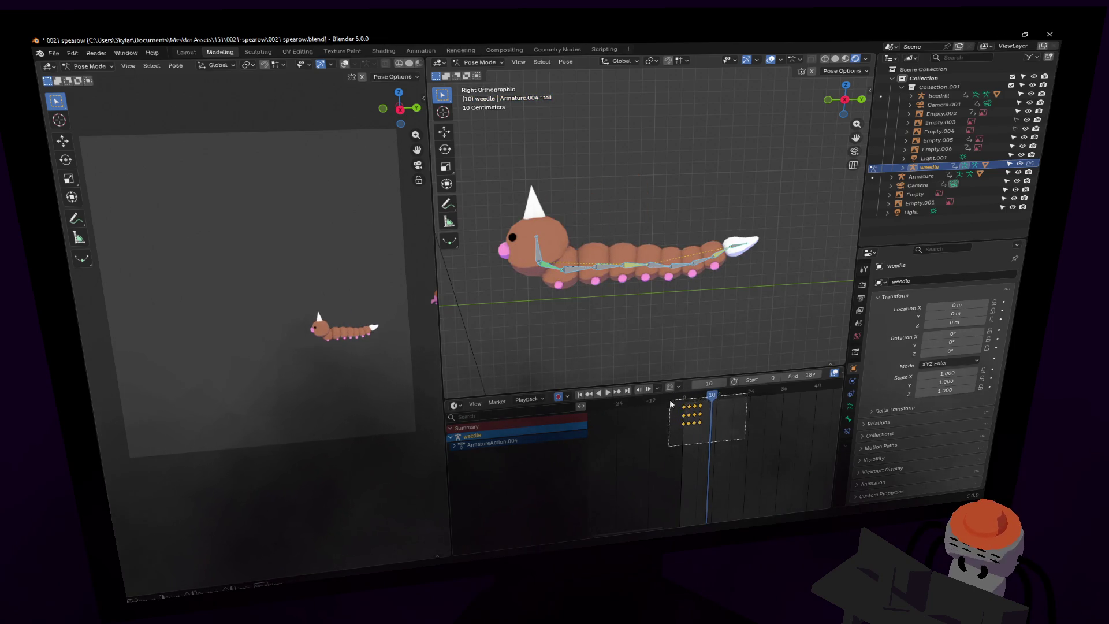
key(shift+d)
click(719, 425)
key(shift+d)
click(735, 425)
key(space)
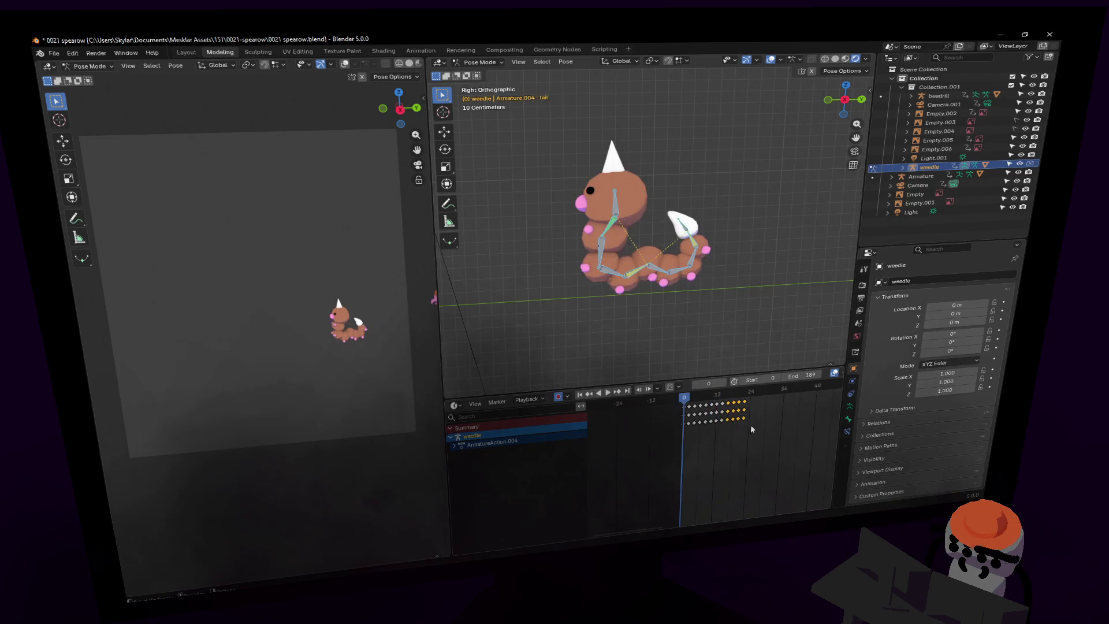
key(space)
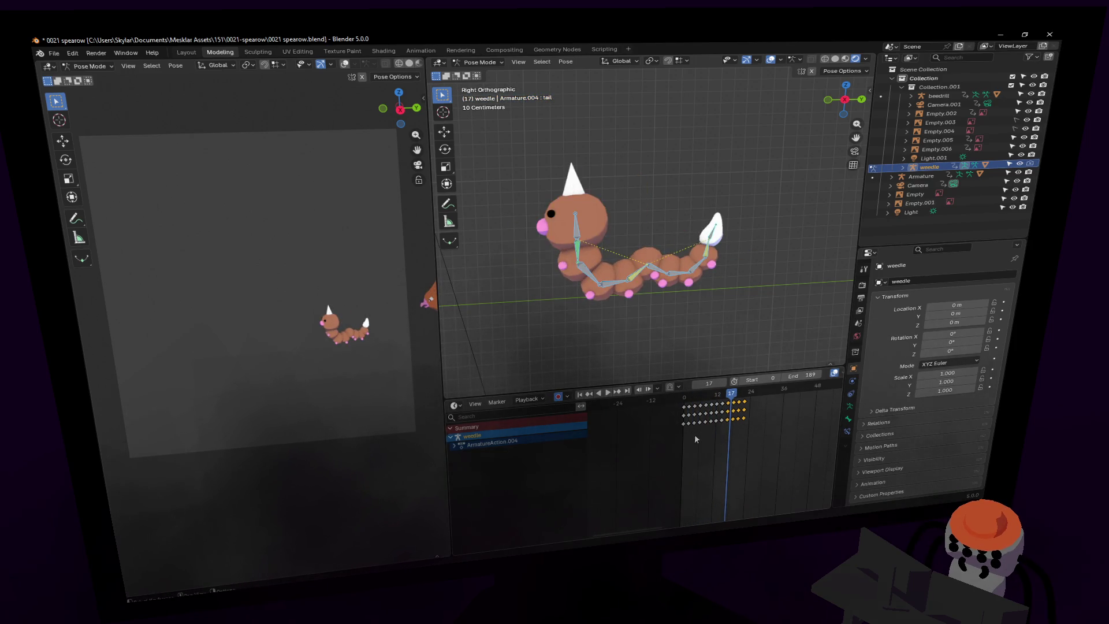
Duplicate all of Weedle's keys 24 frames later and play alongside Spearow.
key(a)
ctrl+scroll(716, 436, down, 2)
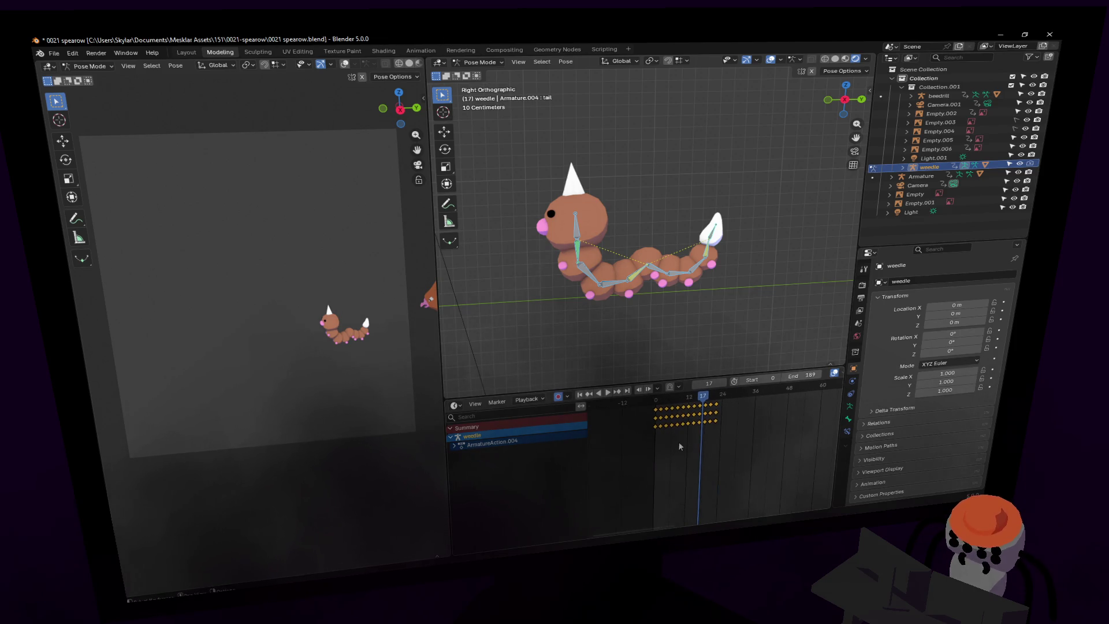
key(shift+d)
scroll(753, 439, down, 2)
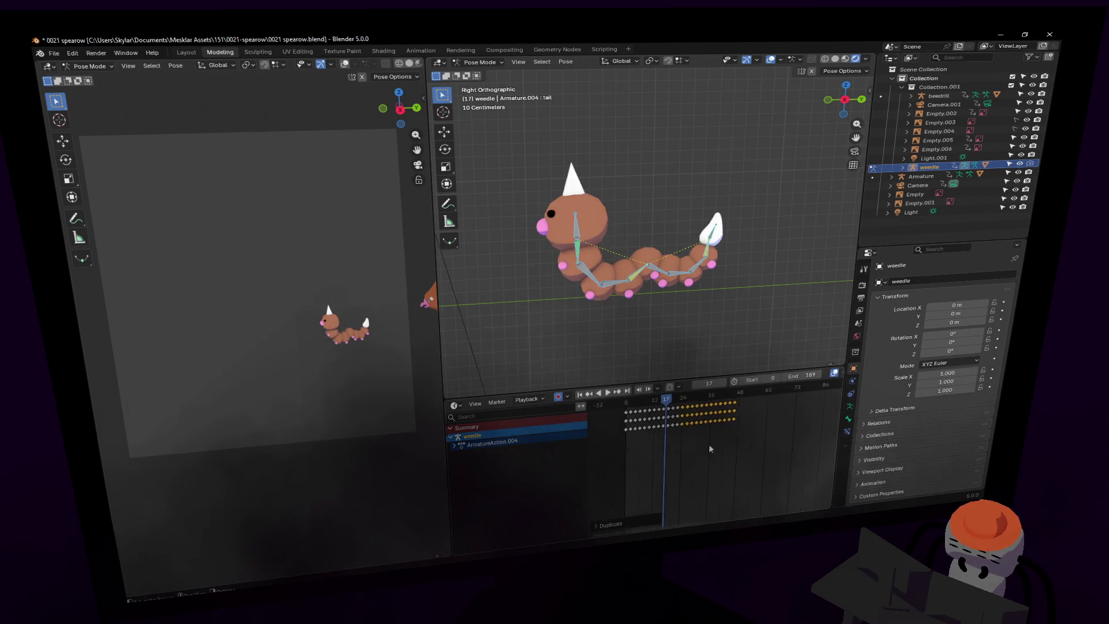
click(781, 427)
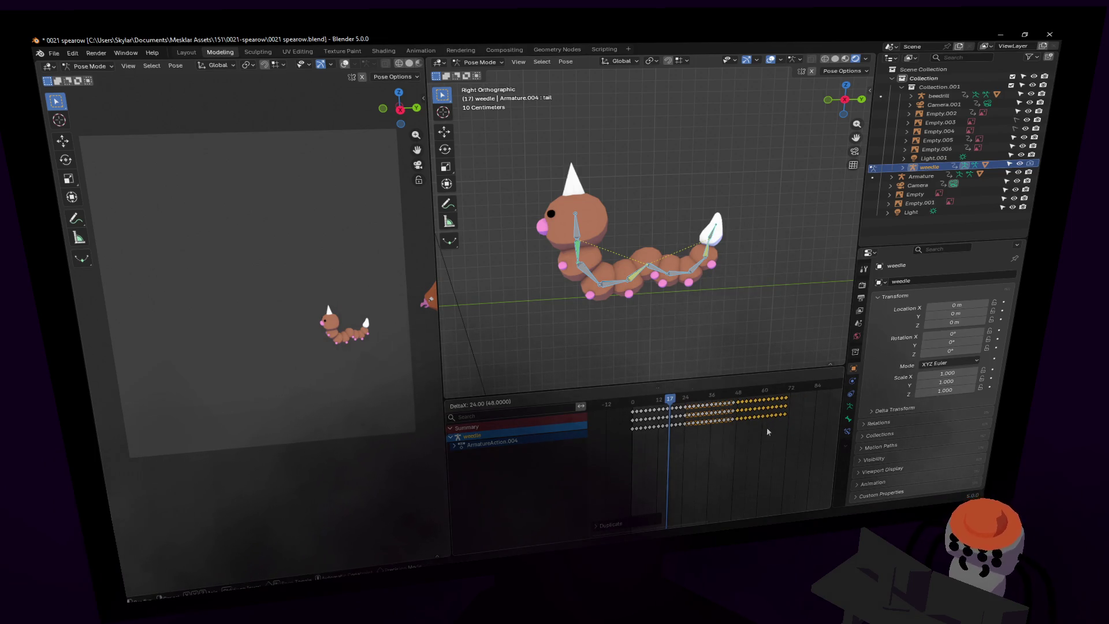
click(766, 427)
key(space)
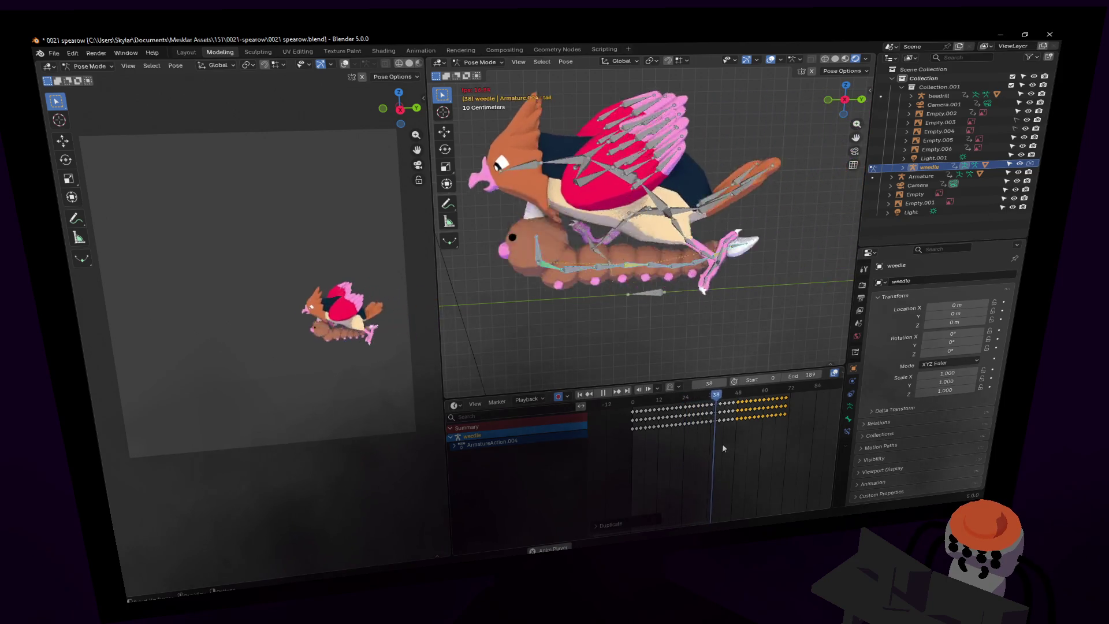
key(space)
key(shift+Left)
key(space)
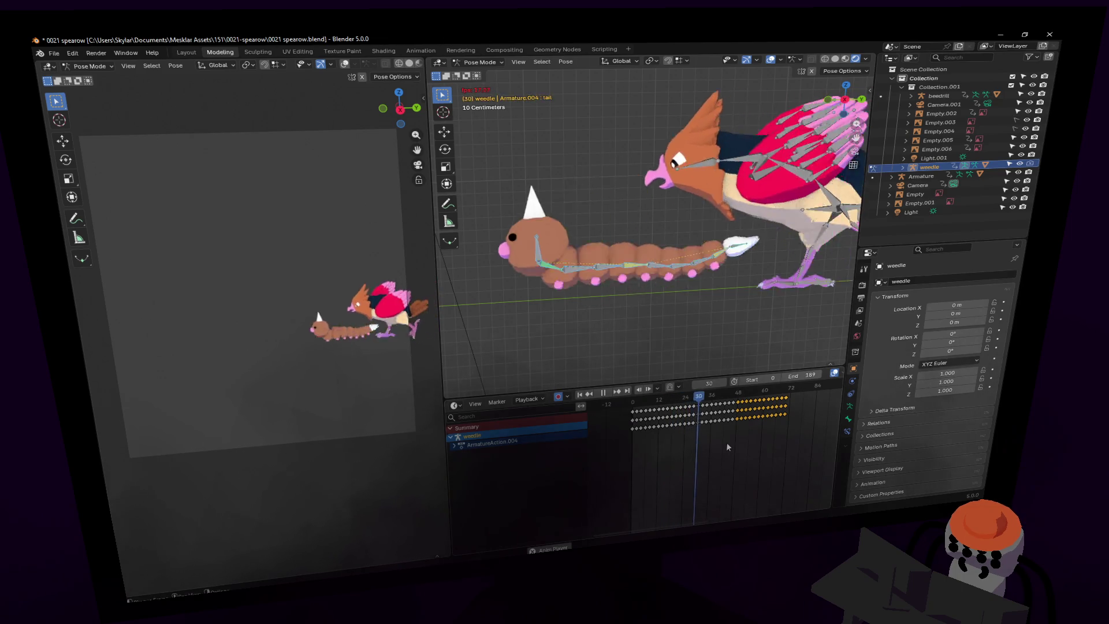
key(shift+Left)
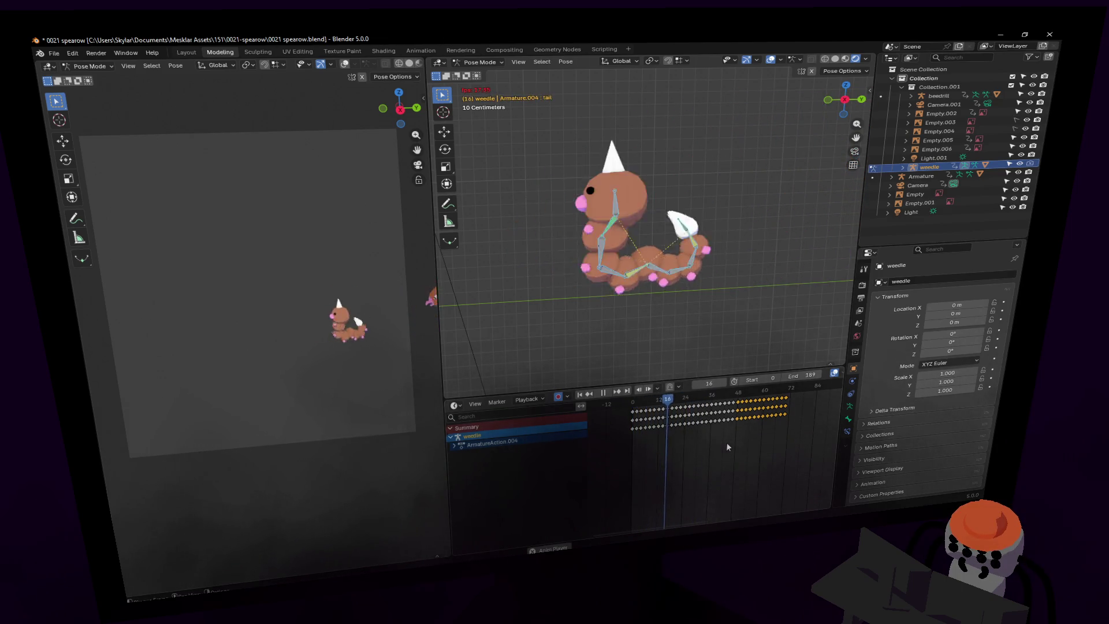
key(shift+Left)
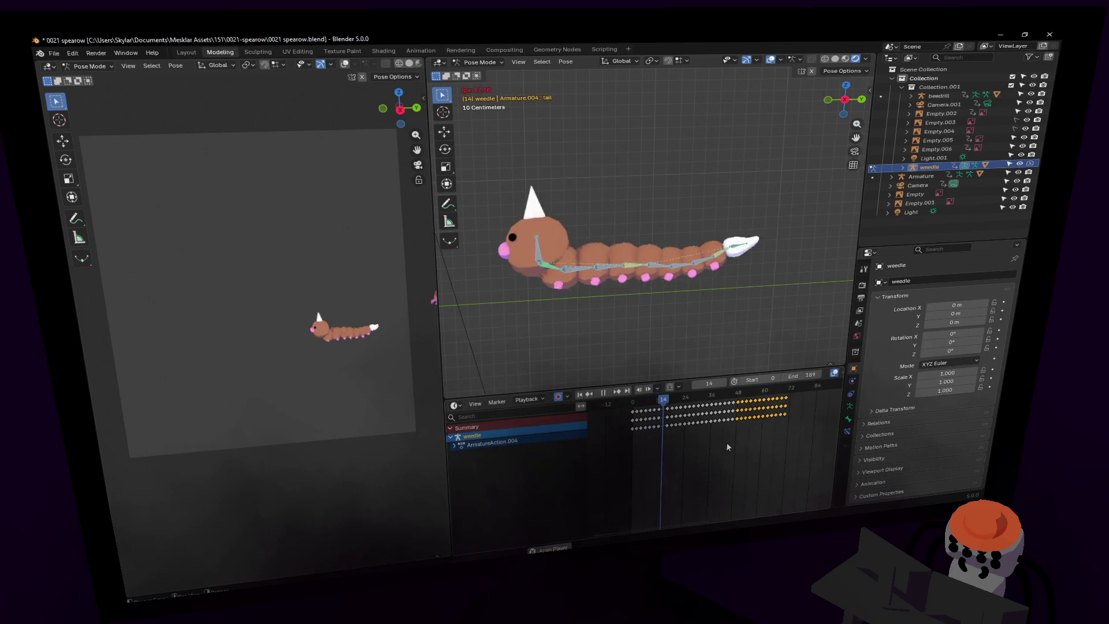
key(shift+Left)
key(space)
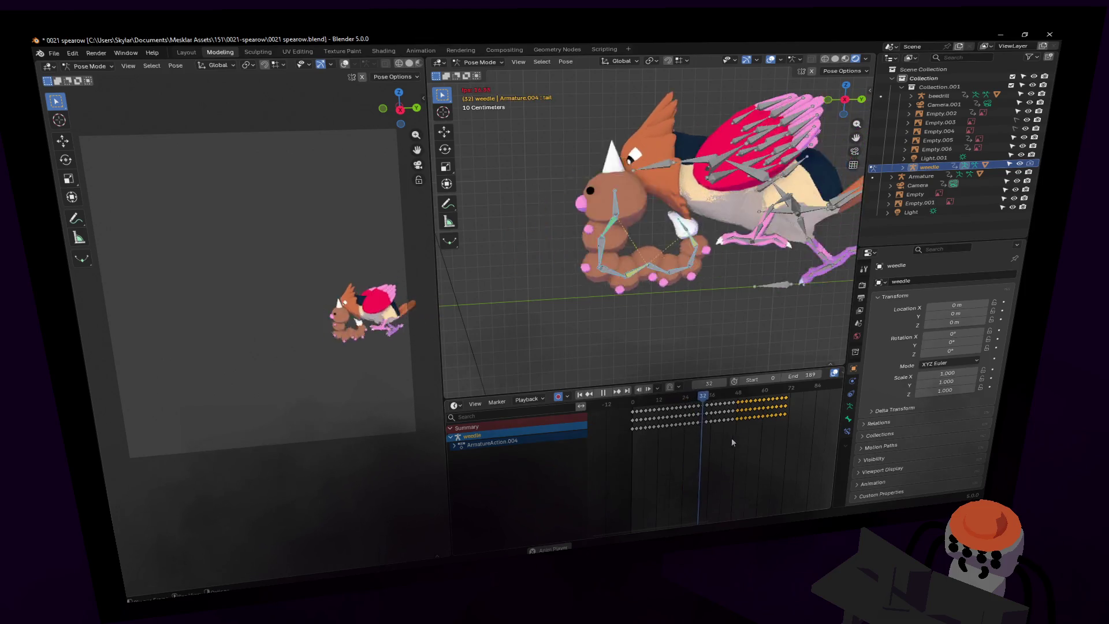
ctrl+scroll(777, 433, down, 3)
mouse_move(767, 429)
mouse_down()
mouse_move(653, 408)
mouse_move(578, 411)
mouse_up()
middle_drag(644, 456, 710, 457)
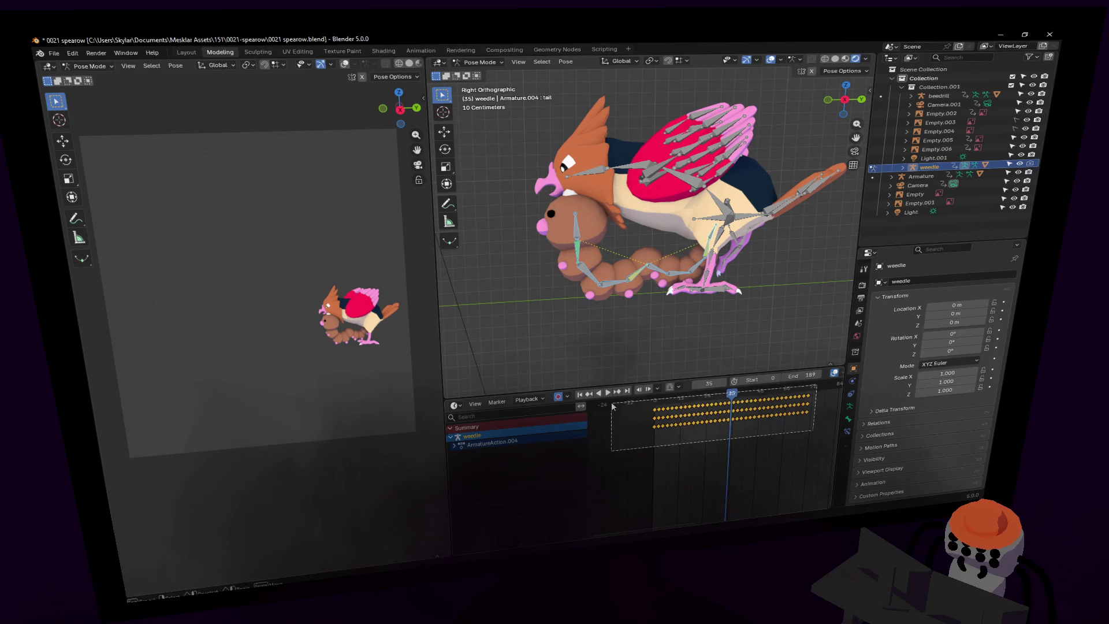
right_click(711, 257)
scroll(685, 292, down, 2)
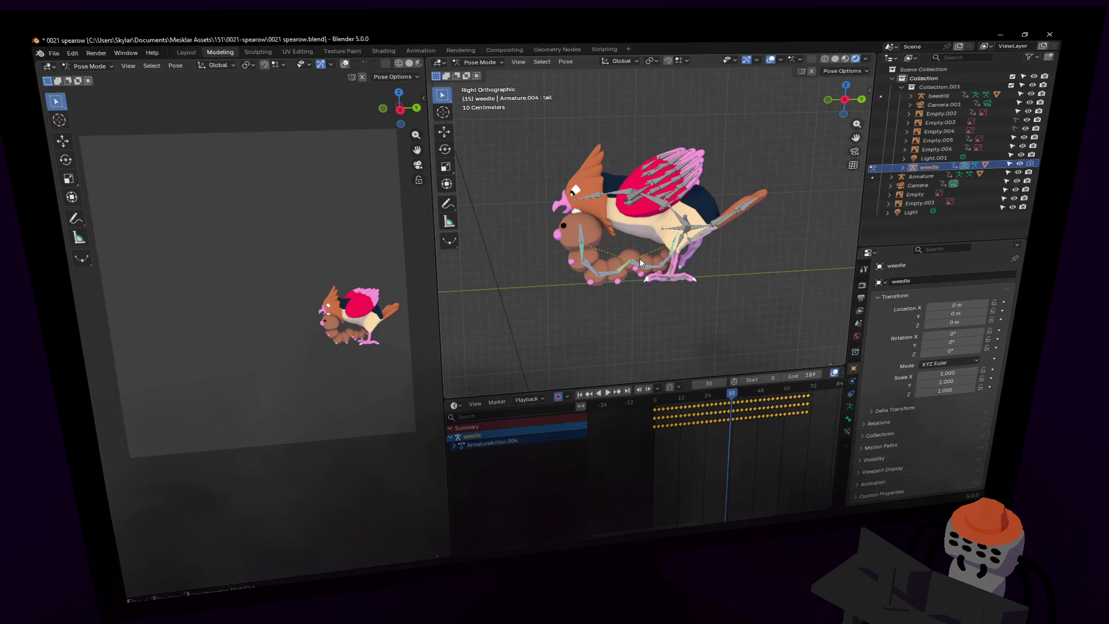
click(479, 61)
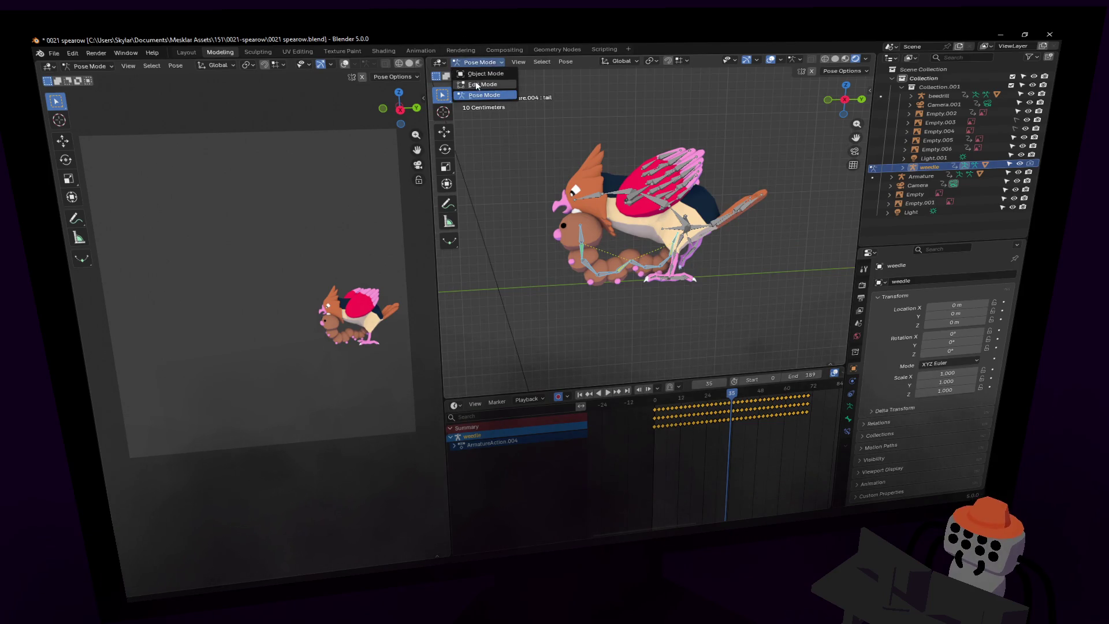
Put the weedle rig in Edit Mode and select its body3 bone.
click(480, 81)
key(shift+grave)
click(638, 259)
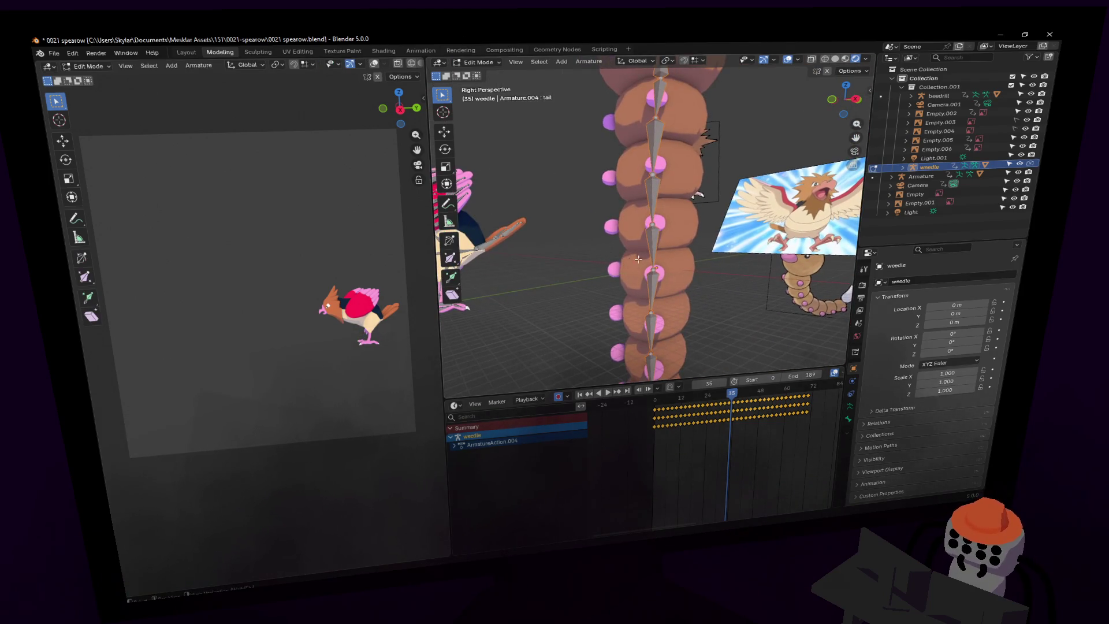
click(653, 225)
key(shift+grave)
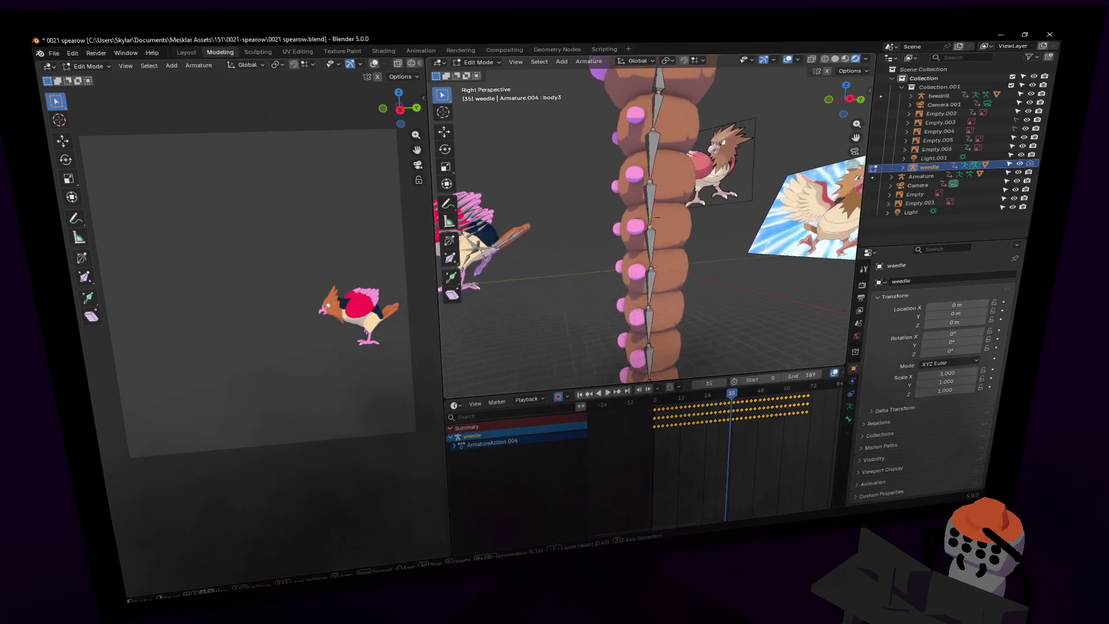
key(w)
click(687, 189)
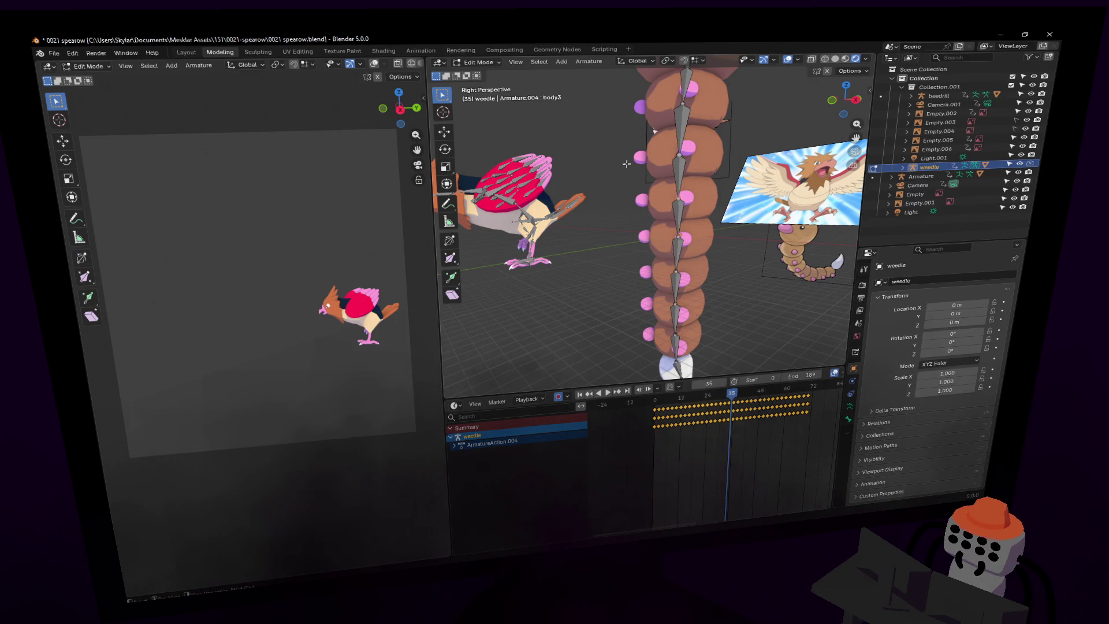
Extrude a new bone, body3.001, out of body3 and confirm its placement.
key(e)
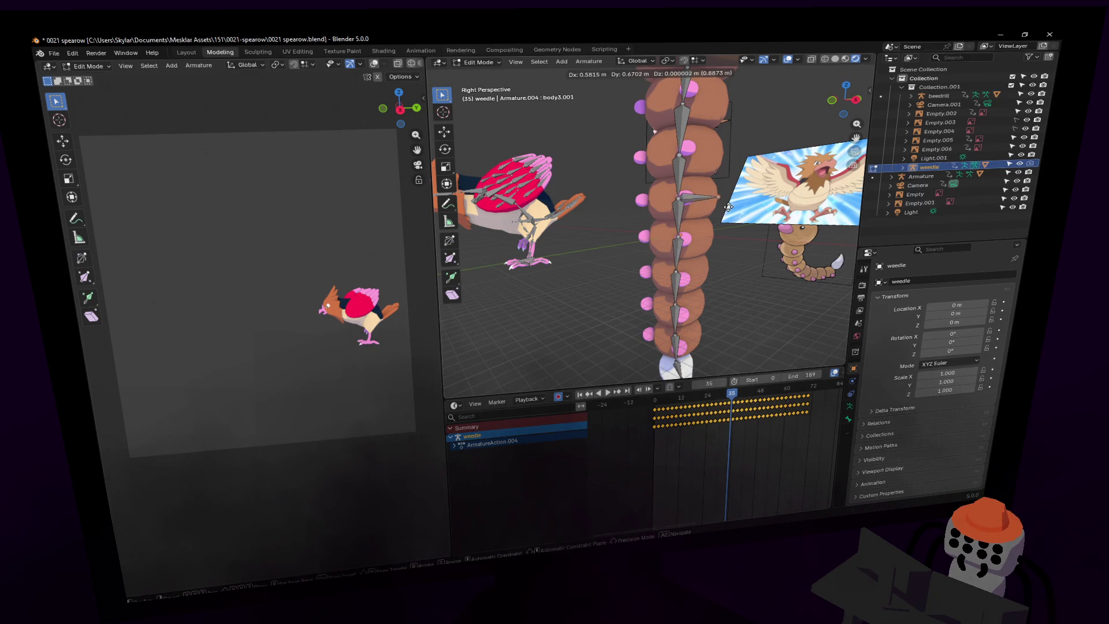
click(728, 189)
key(g)
click(712, 196)
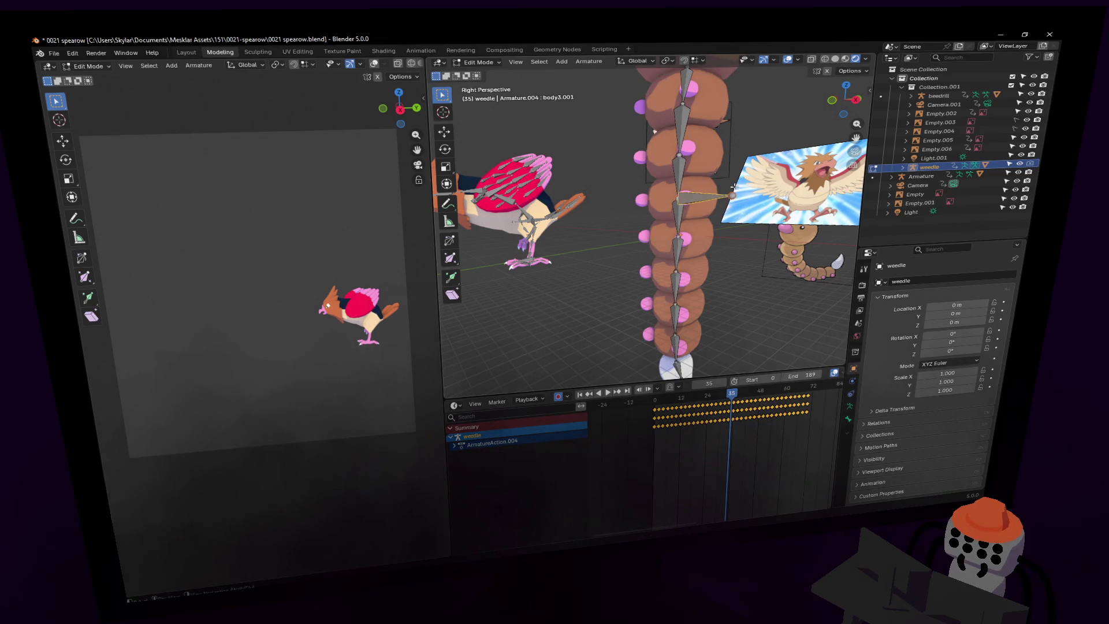
click(849, 416)
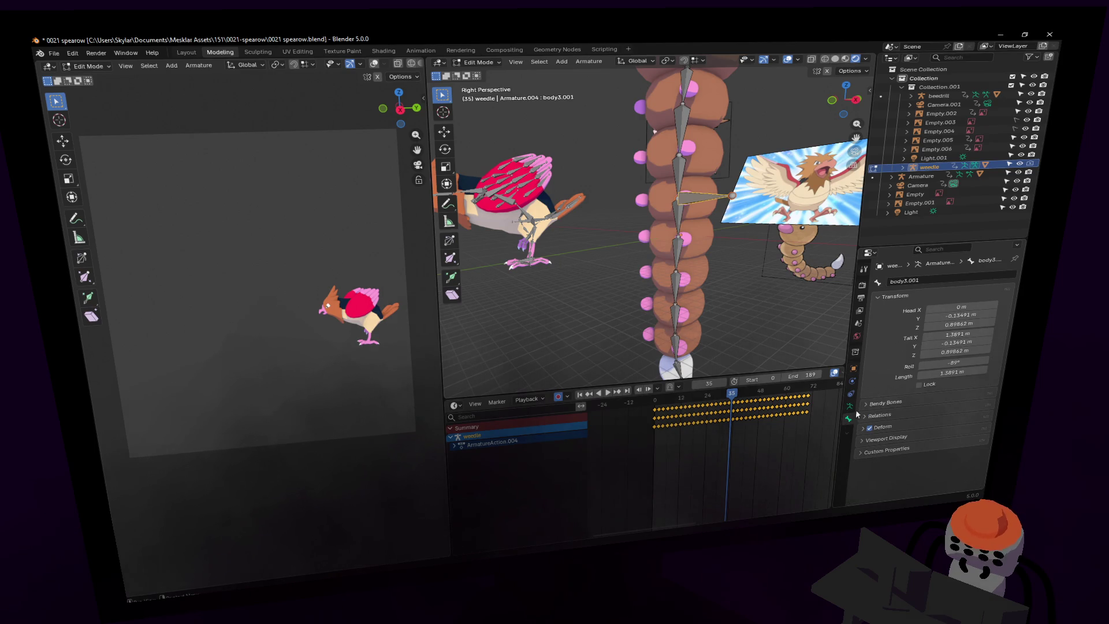
Switch the weedle rig into Pose Mode.
click(477, 62)
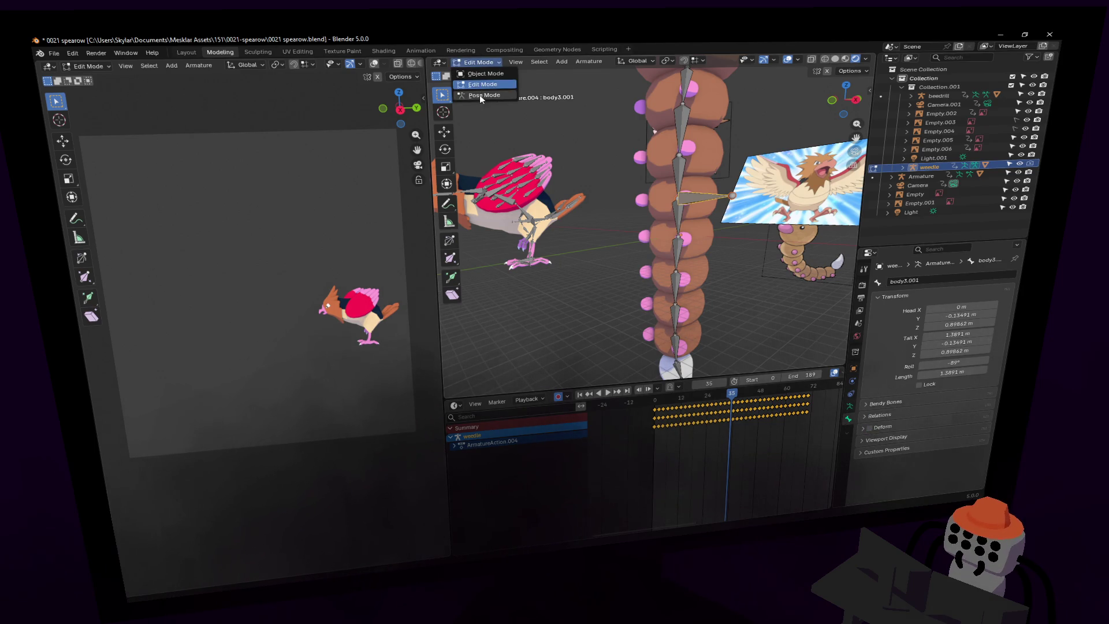
click(479, 95)
middle_drag(735, 188, 742, 175)
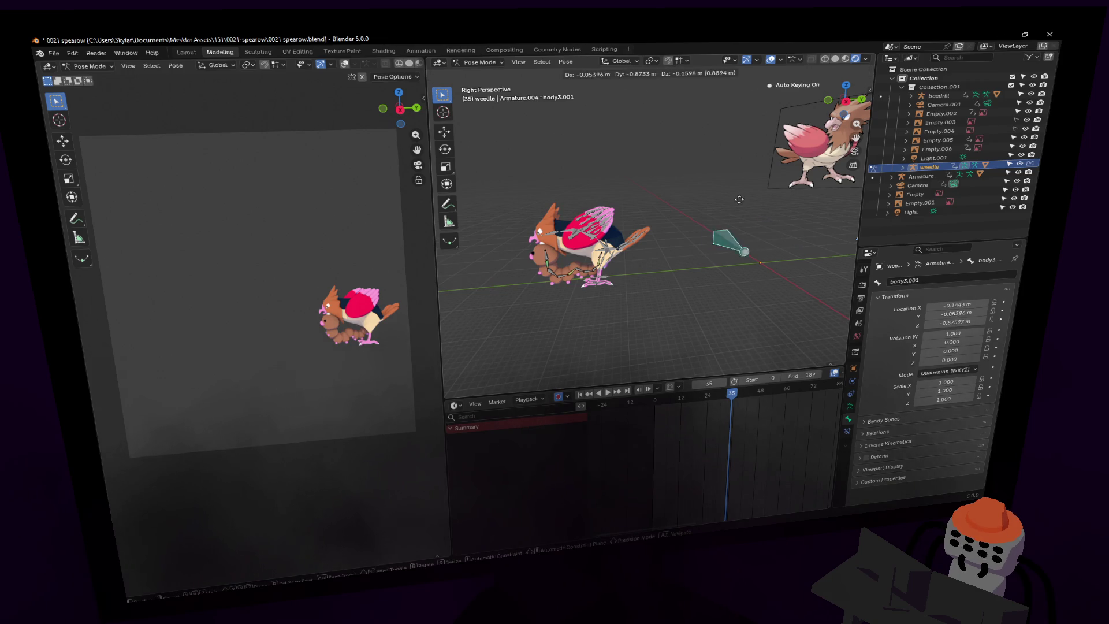
Fly the view to Weedle and select its head bone.
key(shift+grave)
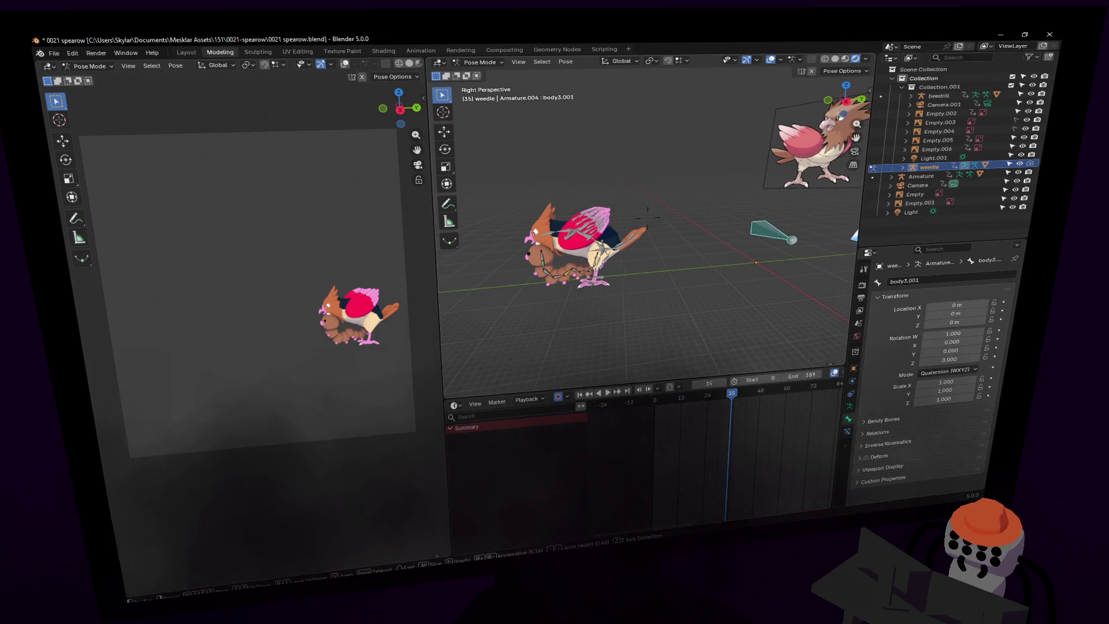
key(w)
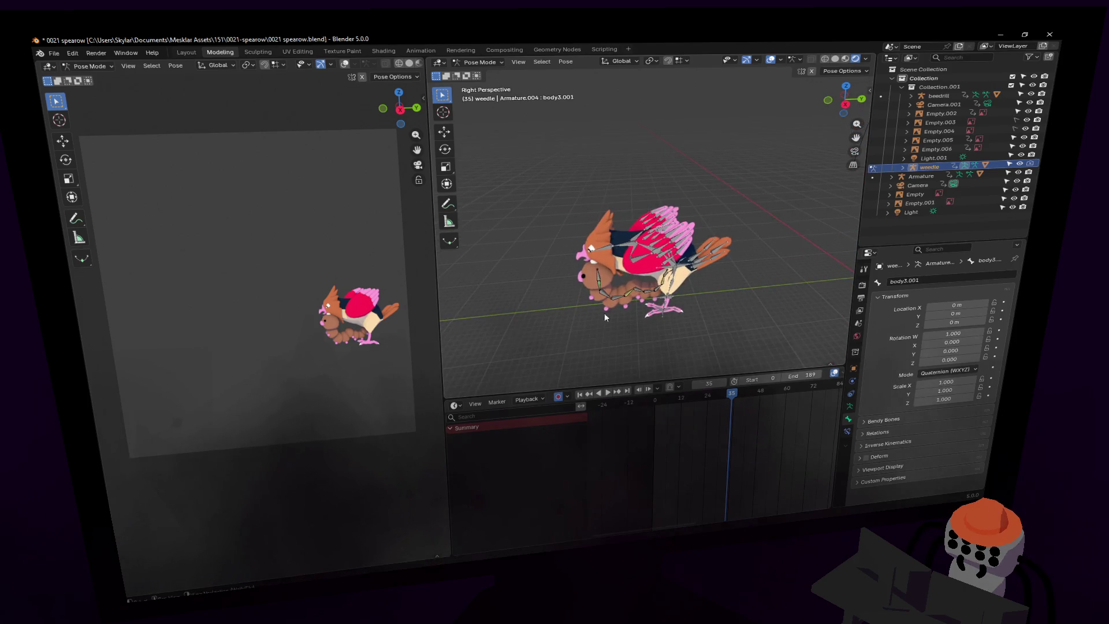
click(647, 282)
click(660, 263)
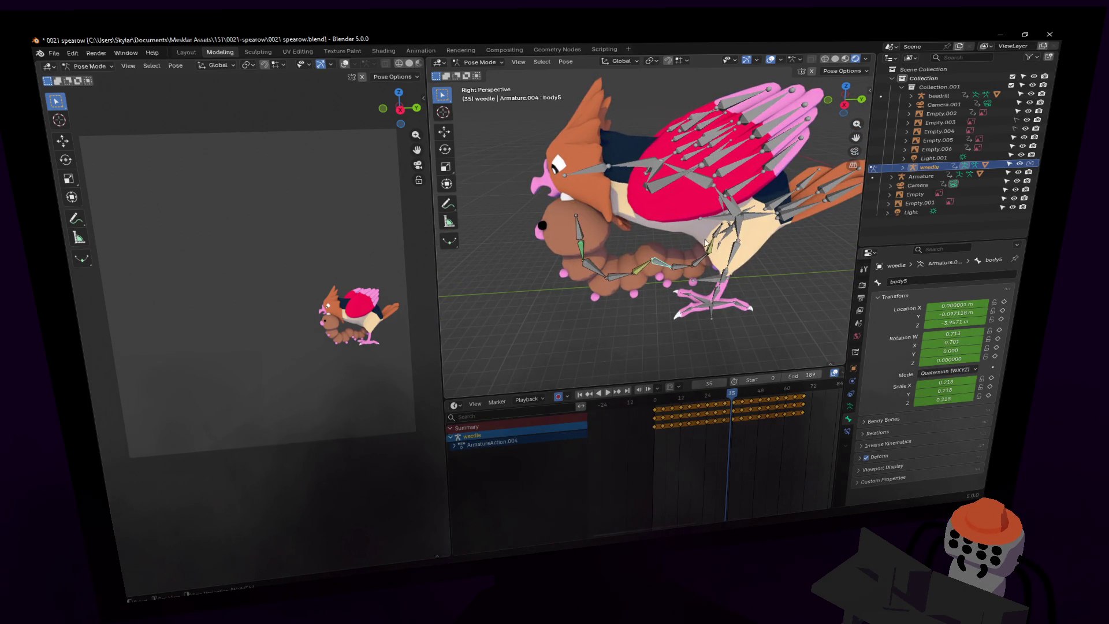
scroll(666, 286, up, 6)
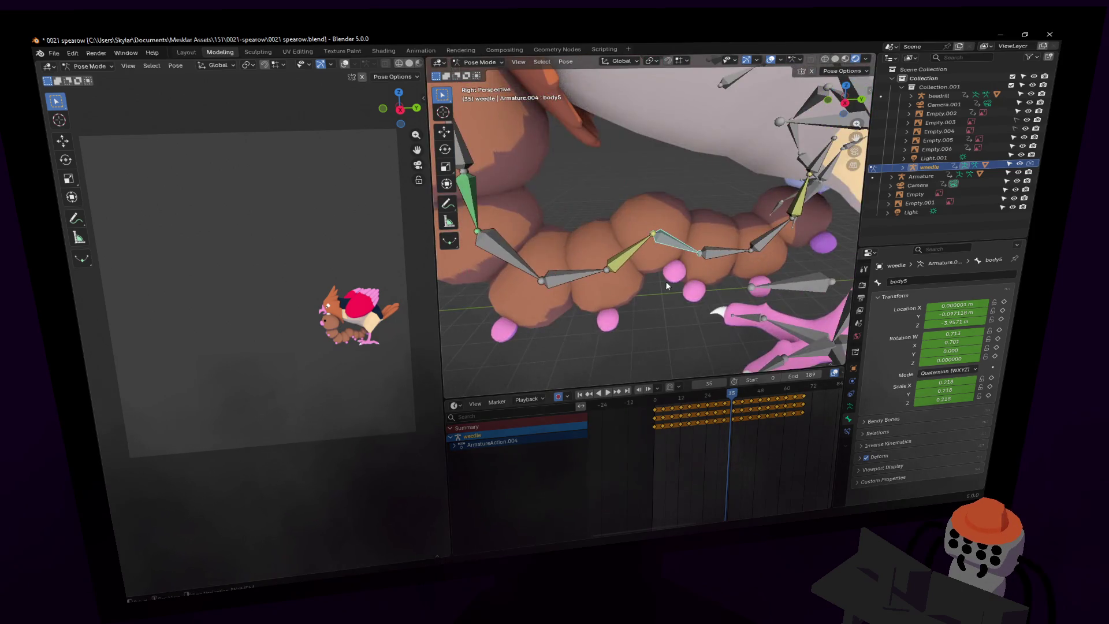
scroll(607, 197, down, 5)
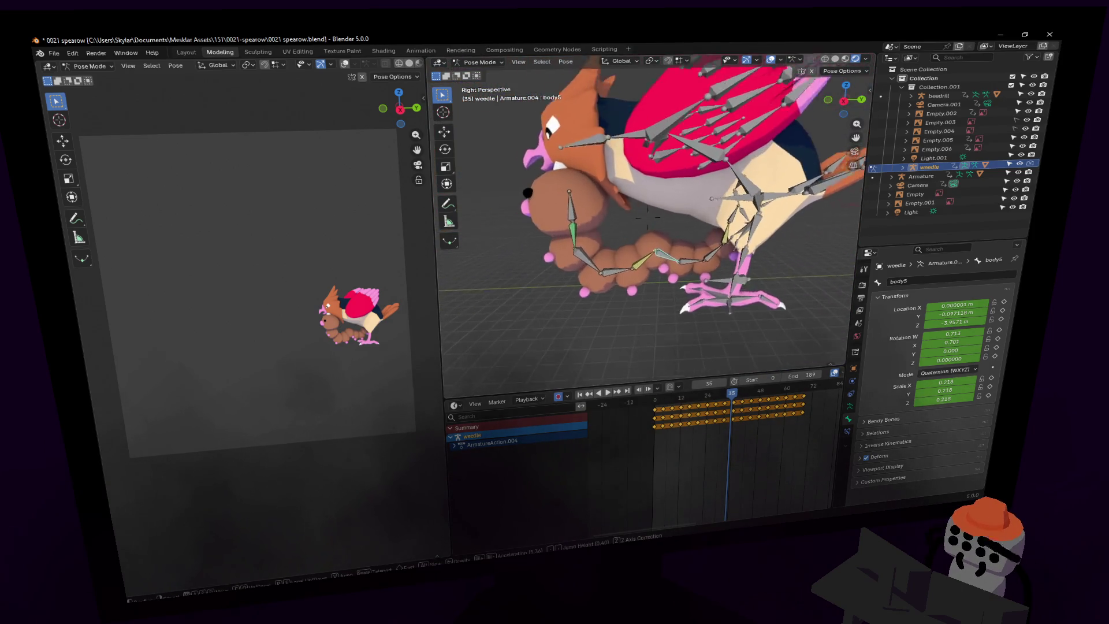
click(561, 202)
scroll(624, 255, up, 2)
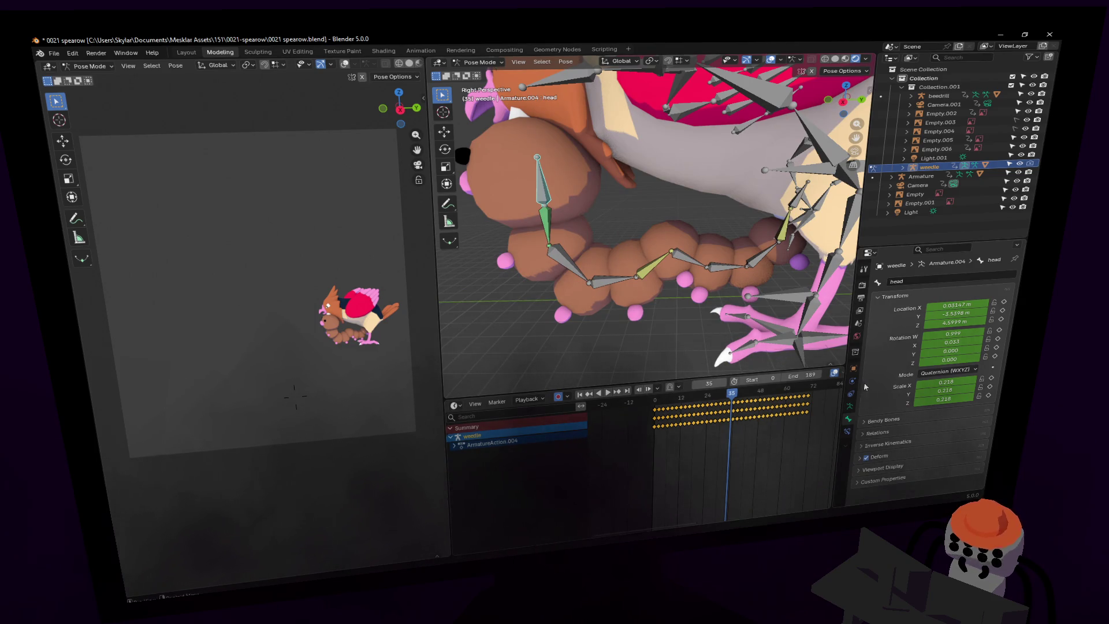
Display the weedle armature in Rest Position from the Armature properties.
click(850, 407)
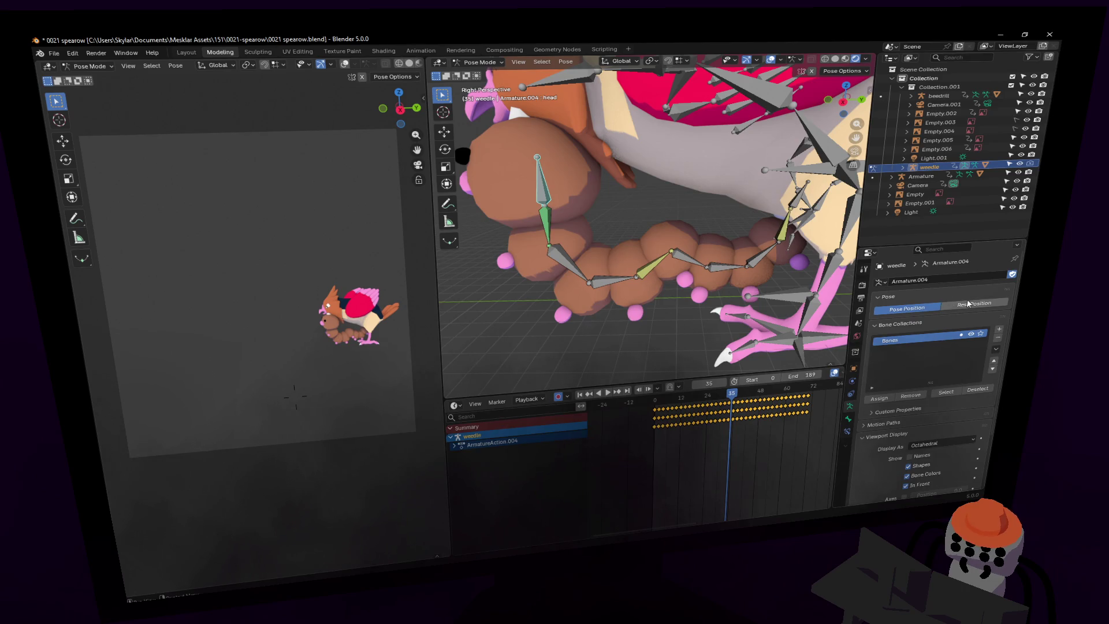
click(969, 304)
scroll(578, 249, down, 4)
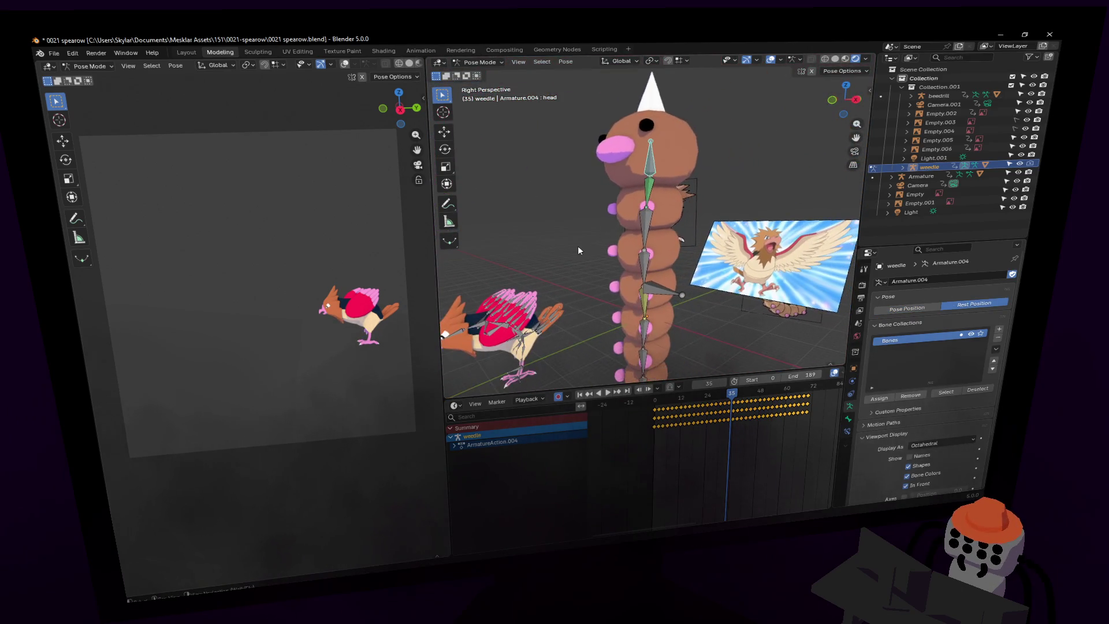
click(847, 432)
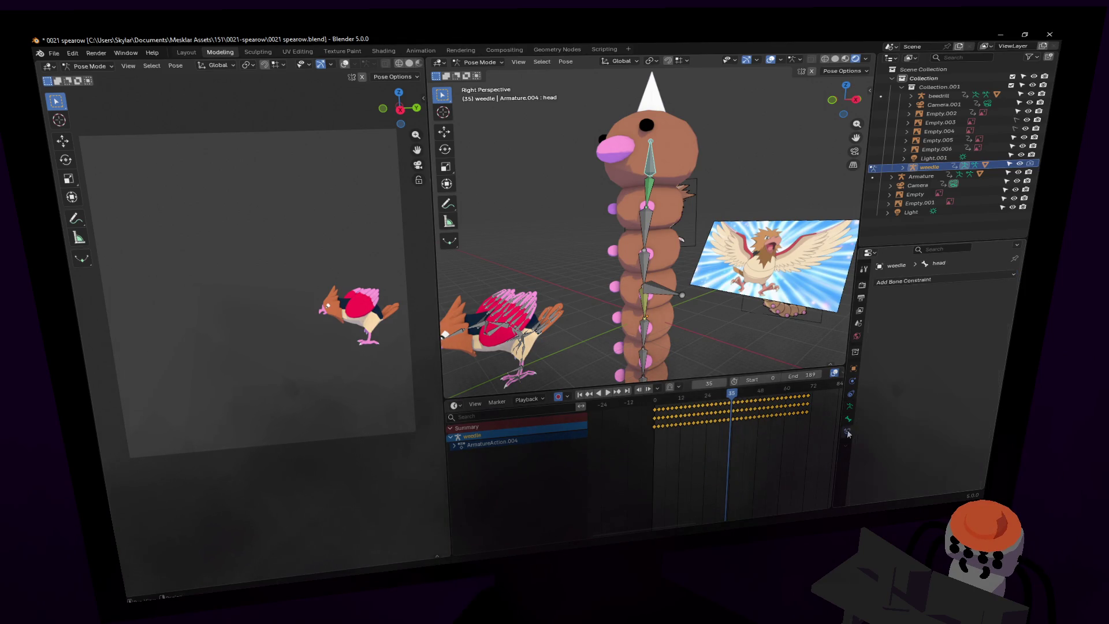
Add a Child Of constraint to the head bone targeting weedle's body3.001.
click(982, 281)
click(981, 298)
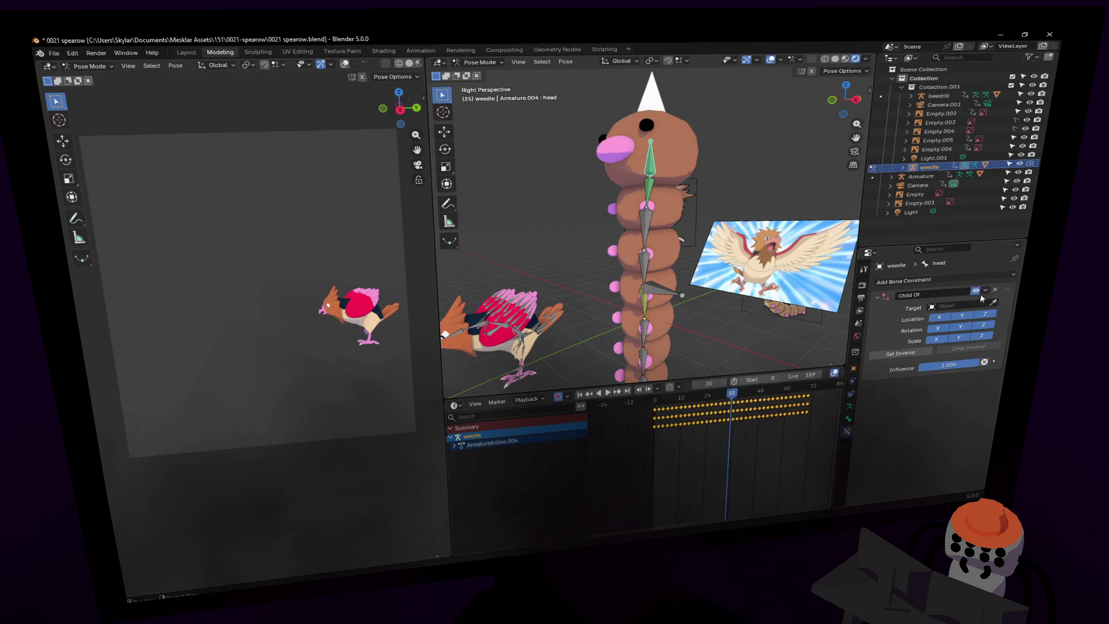
click(646, 254)
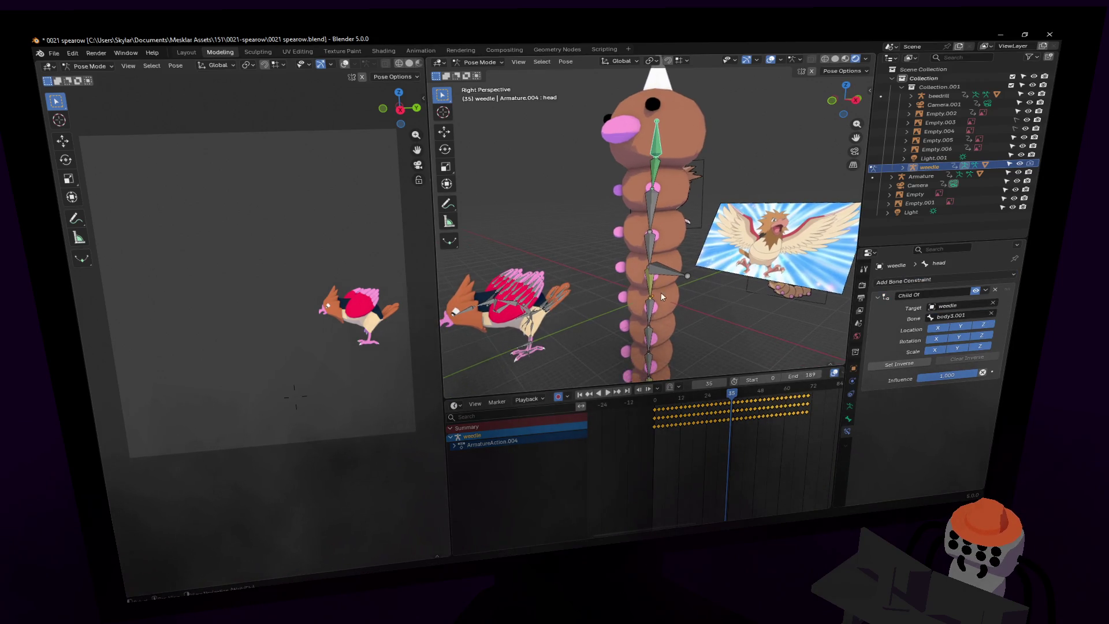
scroll(647, 312, up, 1)
scroll(659, 289, up, 2)
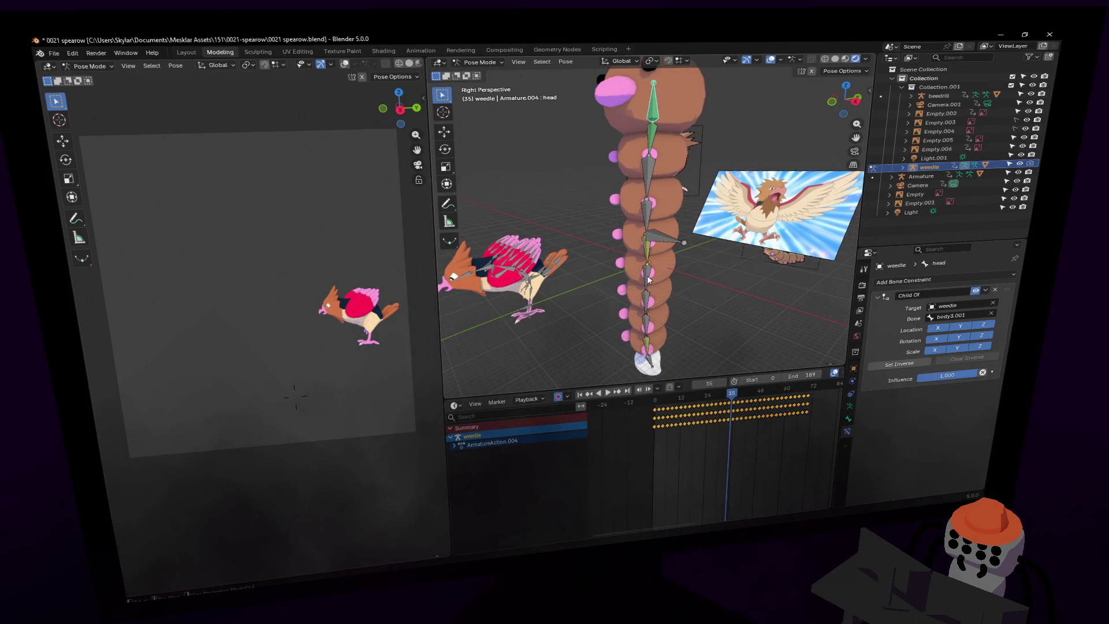
Give the body5 bone a Child Of constraint targeting weedle's body3.001.
click(647, 279)
click(955, 283)
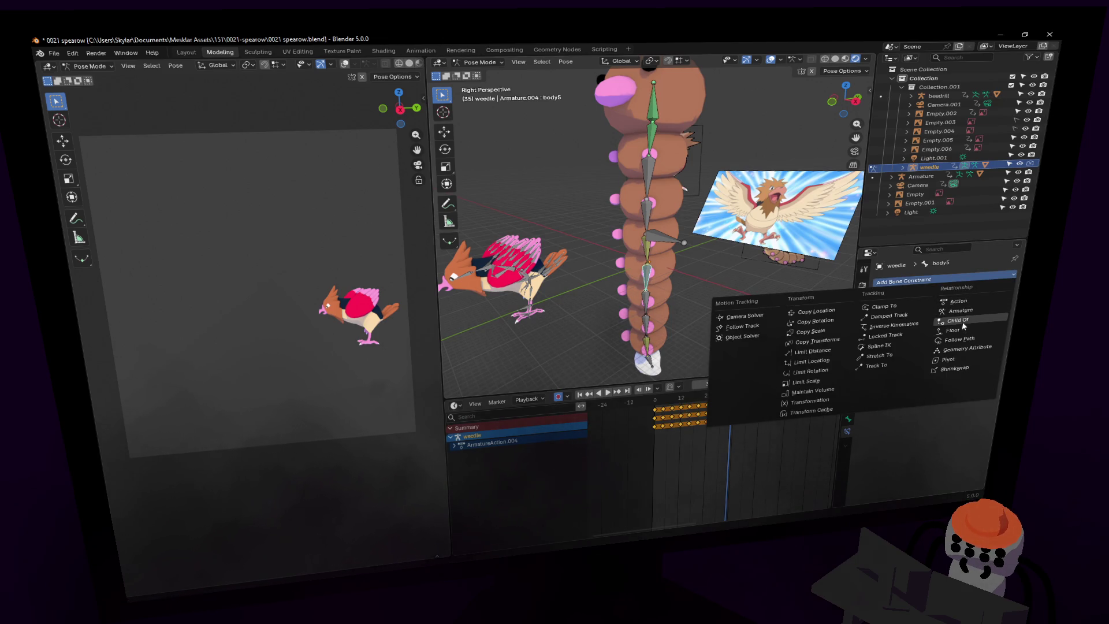
click(964, 322)
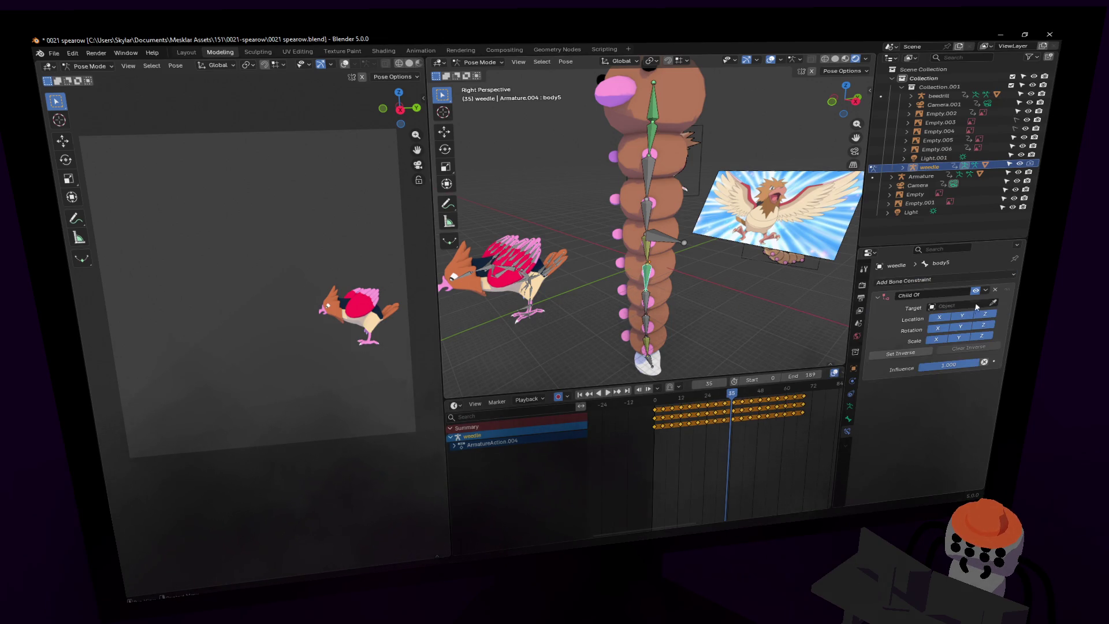
click(649, 237)
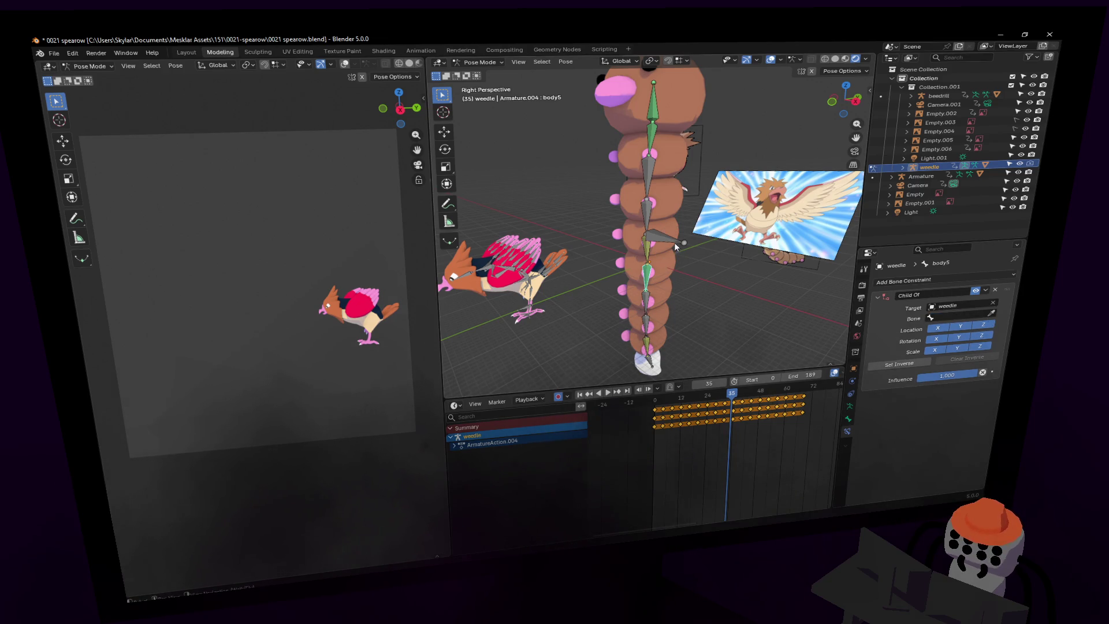
key(Escape)
Constrain the tail bone with Child Of to weedle's body3.001.
click(651, 361)
click(921, 286)
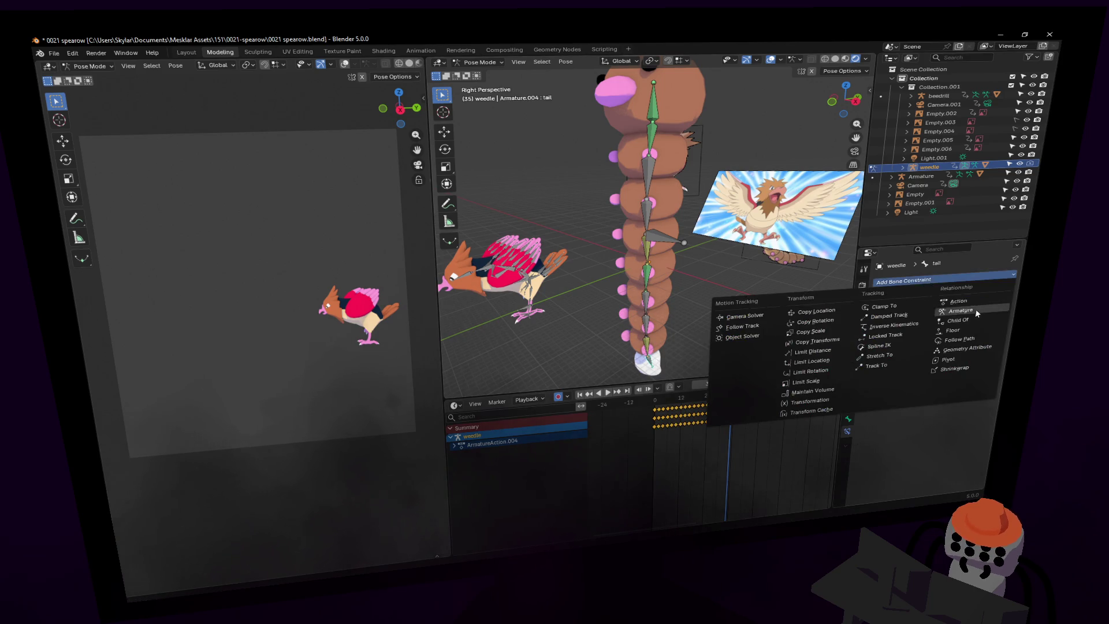
click(976, 319)
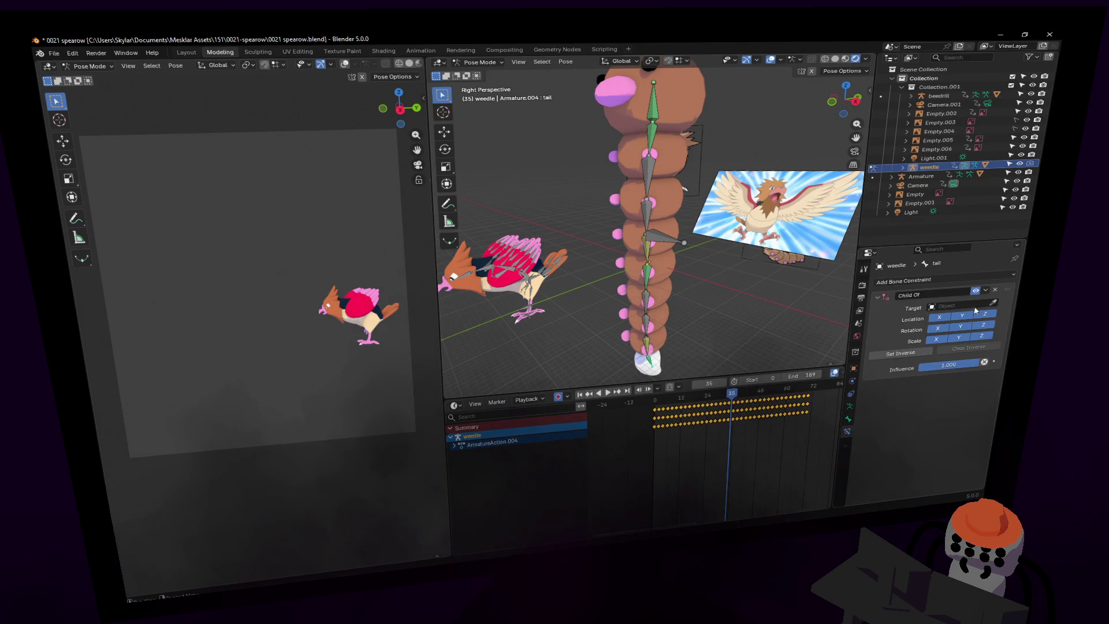
click(670, 236)
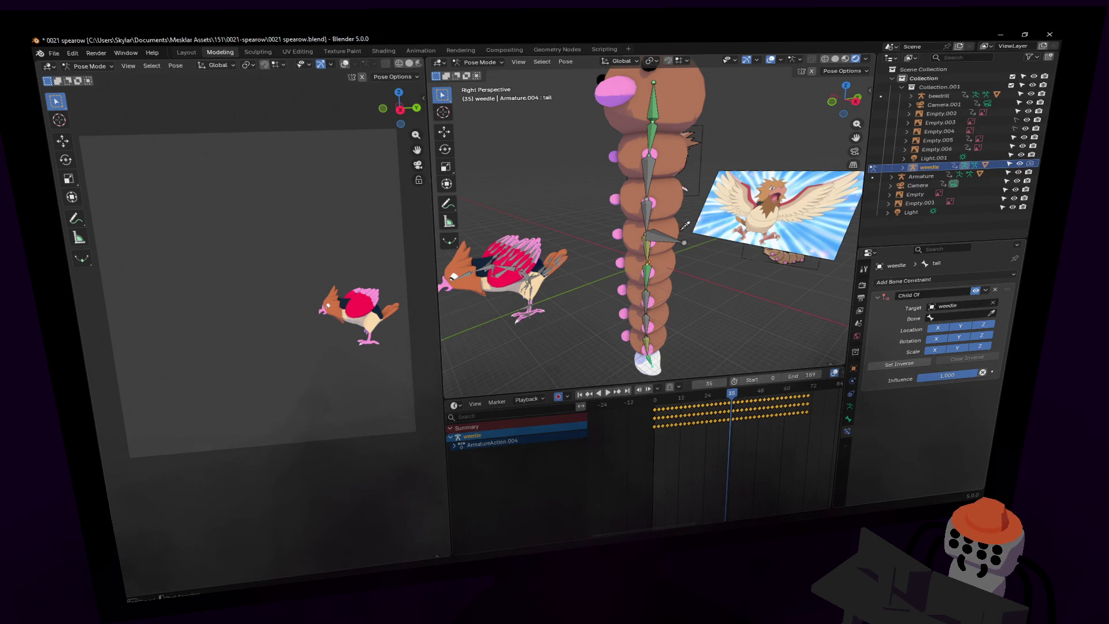
middle_drag(718, 250, 701, 254)
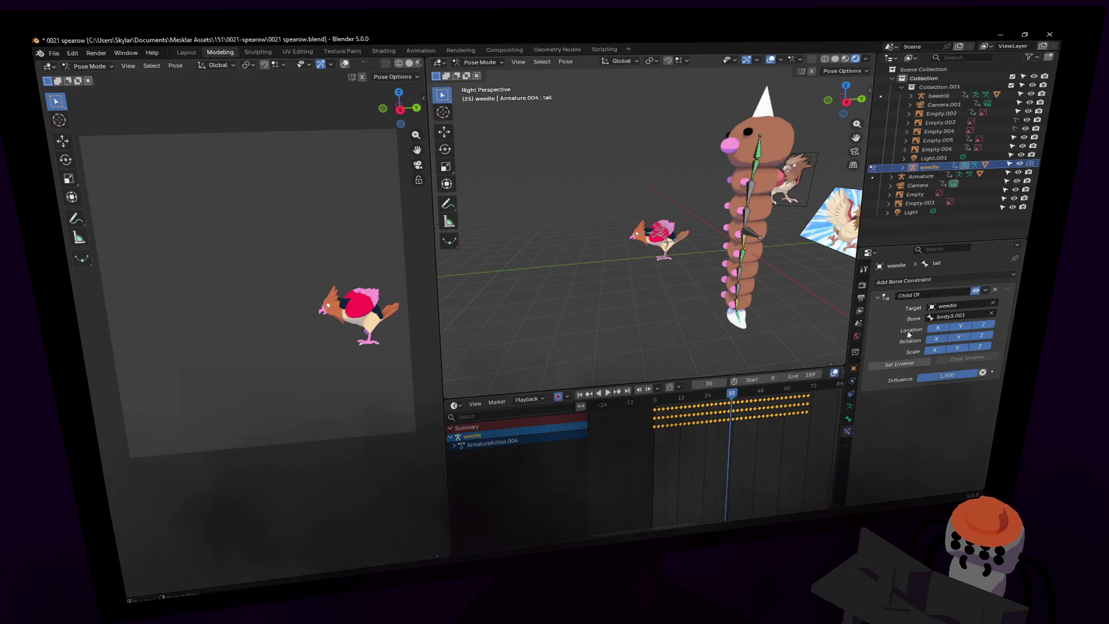
click(850, 405)
Return the rig to Pose Position and select the body3.001 bone at the animation's start.
click(920, 309)
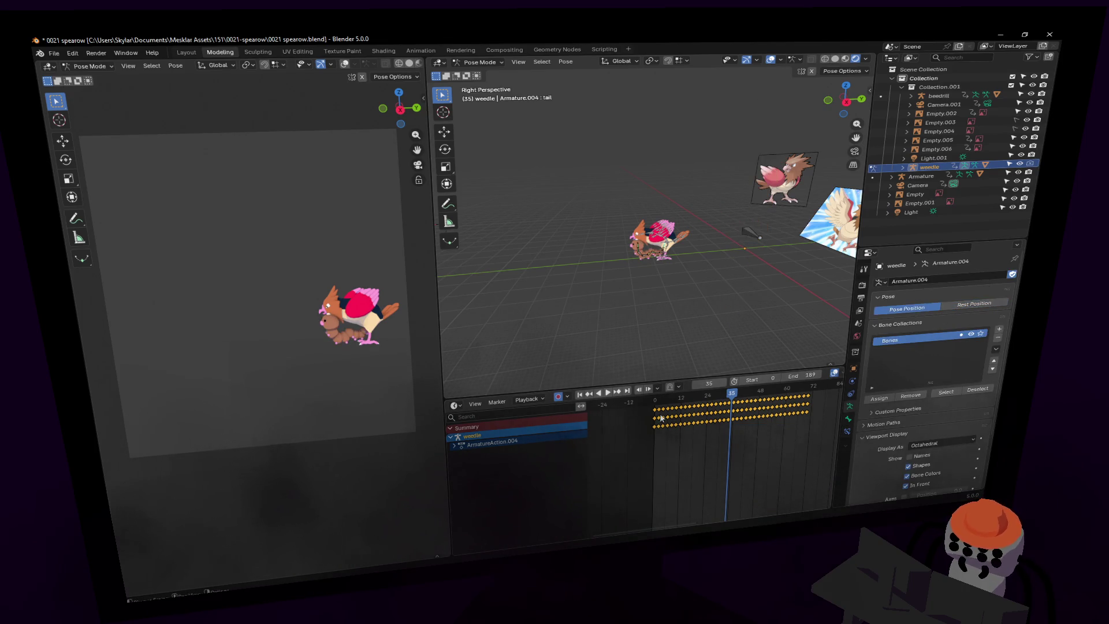
key(shift+Left)
key(space)
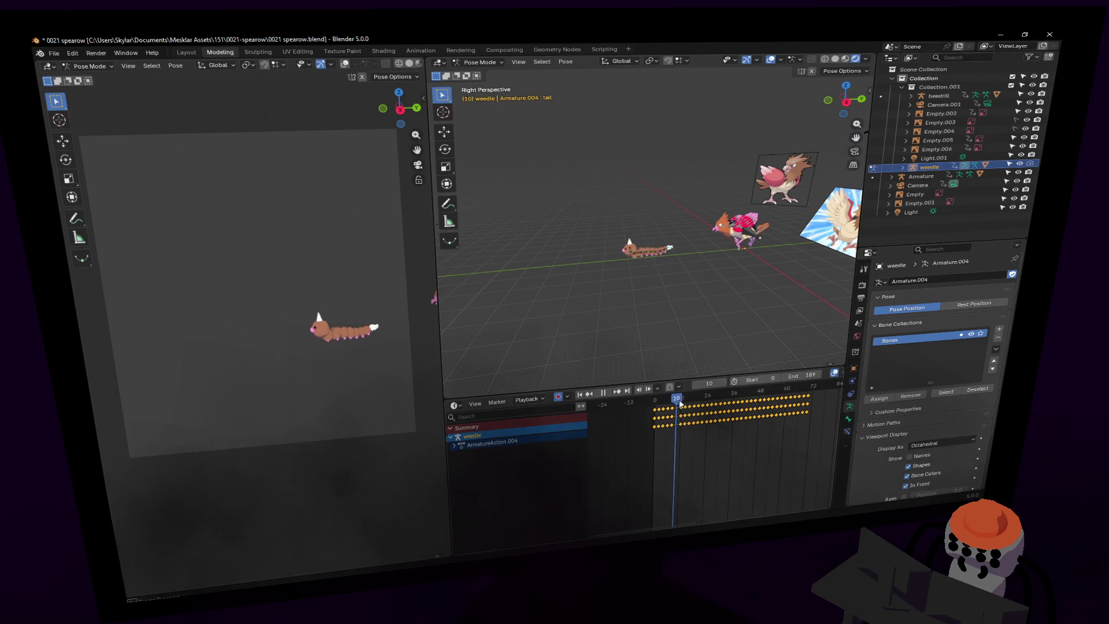
click(751, 260)
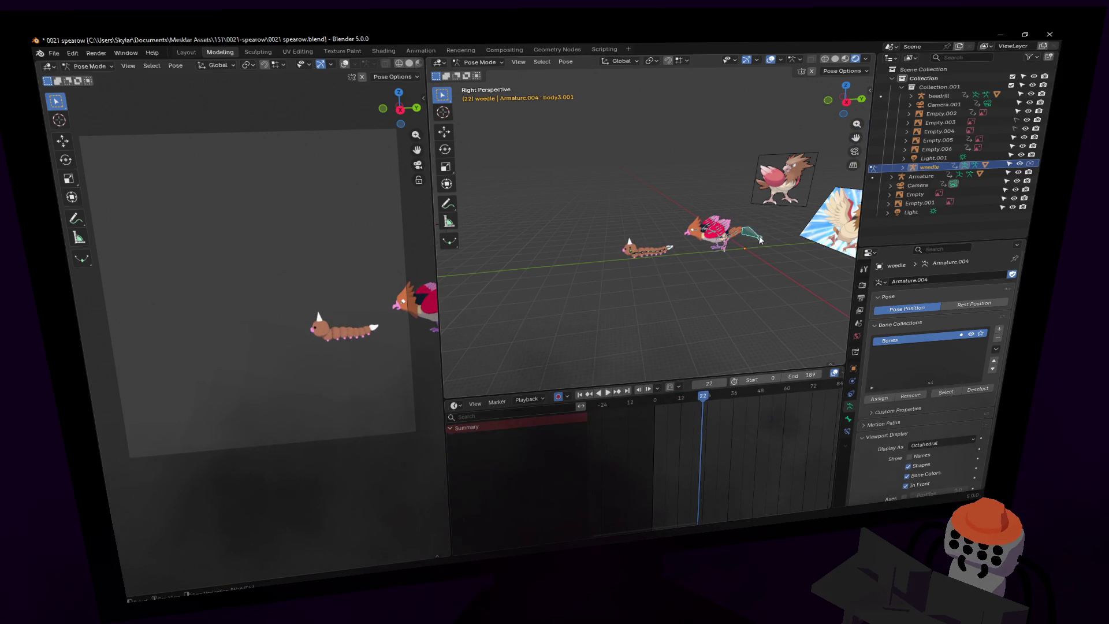
key(shift+grave)
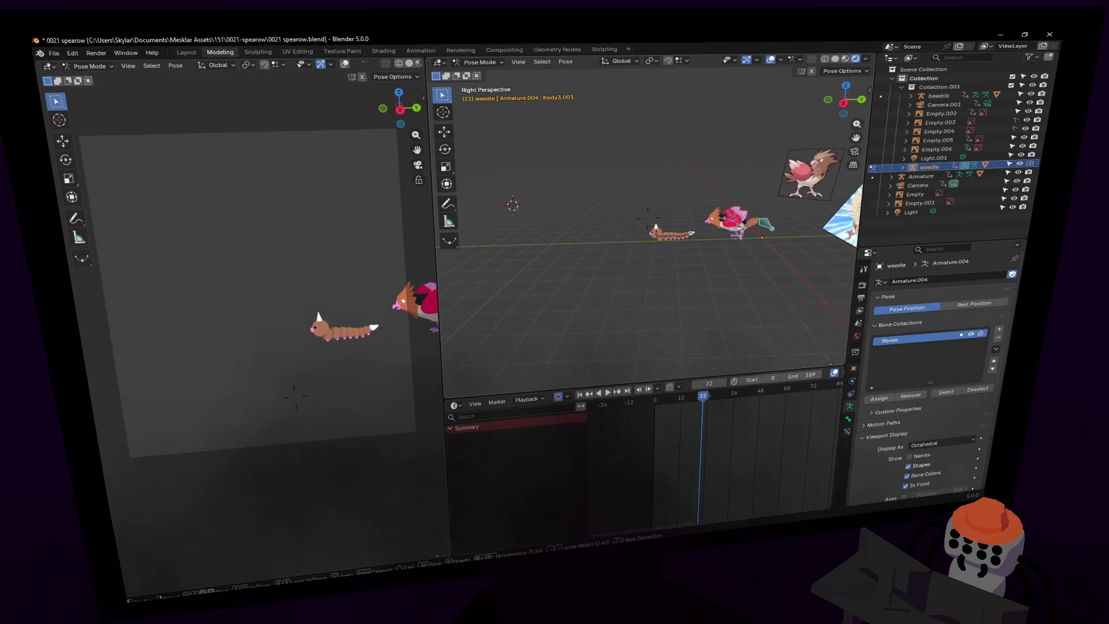
Back at frame 0, begin moving body3.001 along the global Y axis.
click(646, 217)
key(g)
key(x)
right_click(799, 235)
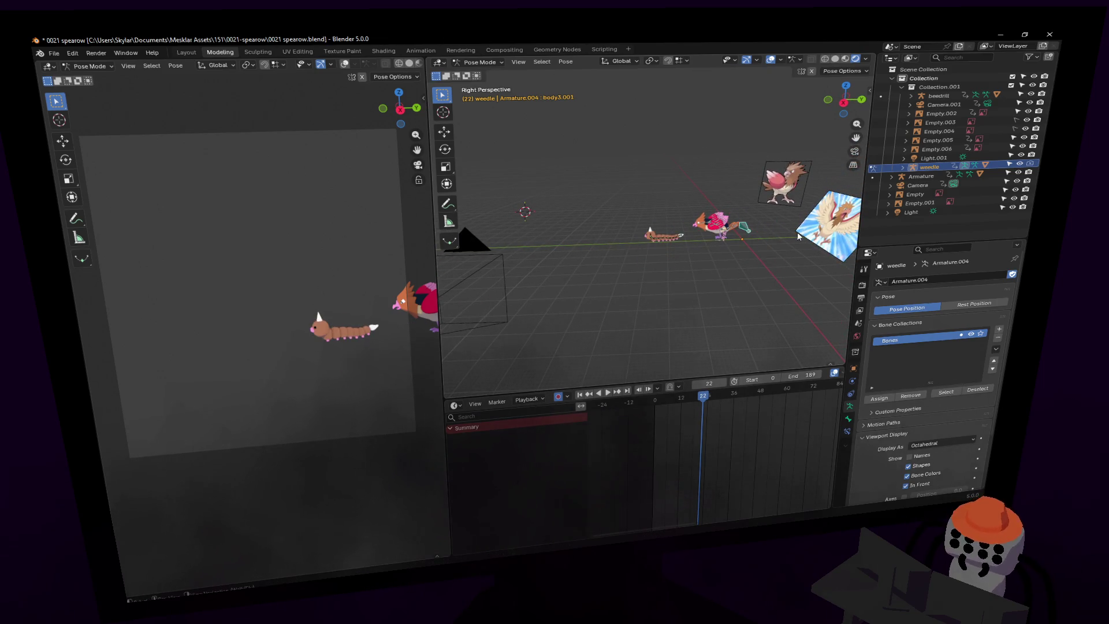
key(shift+Left)
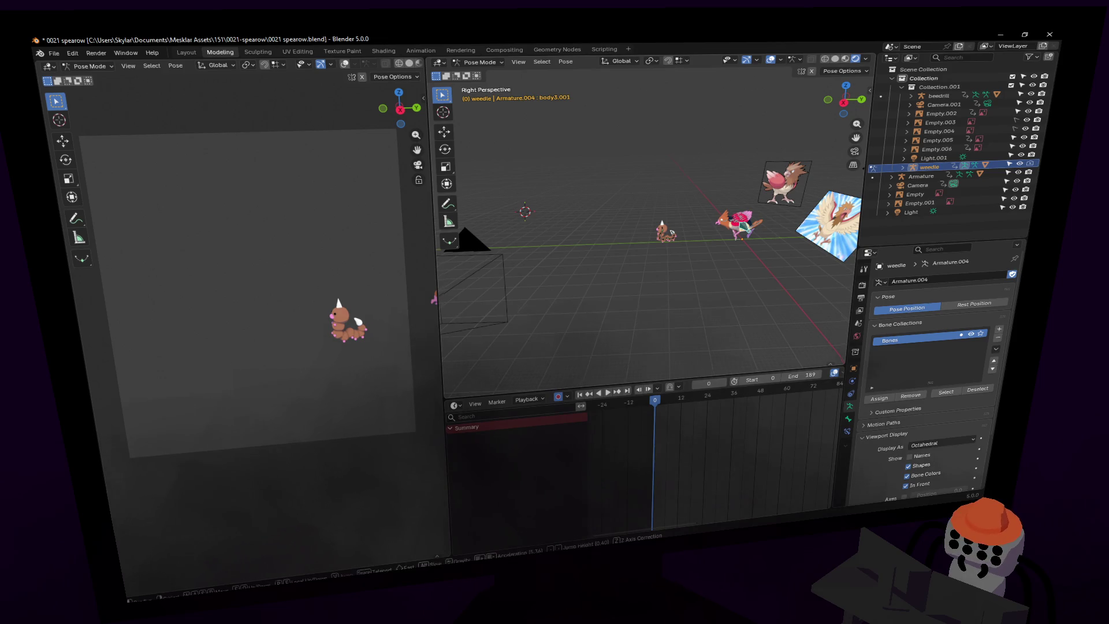
middle_drag(722, 266, 683, 248)
key(g)
key(y)
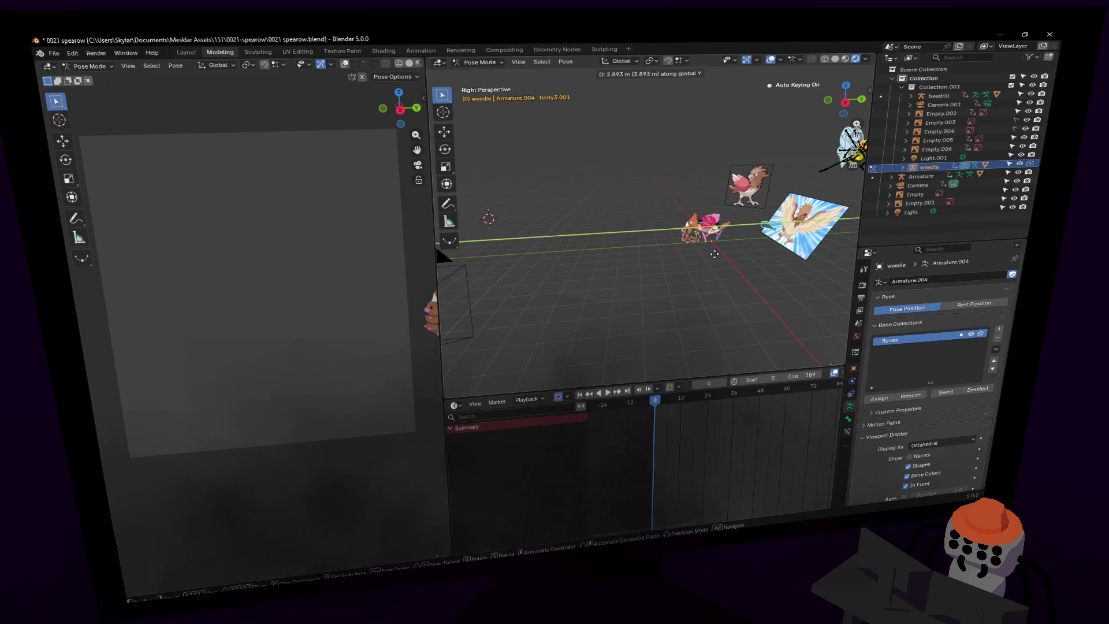
Key Weedle at frame 0, then move it −10.86 m along Y at frame 60.
click(715, 254)
key(space)
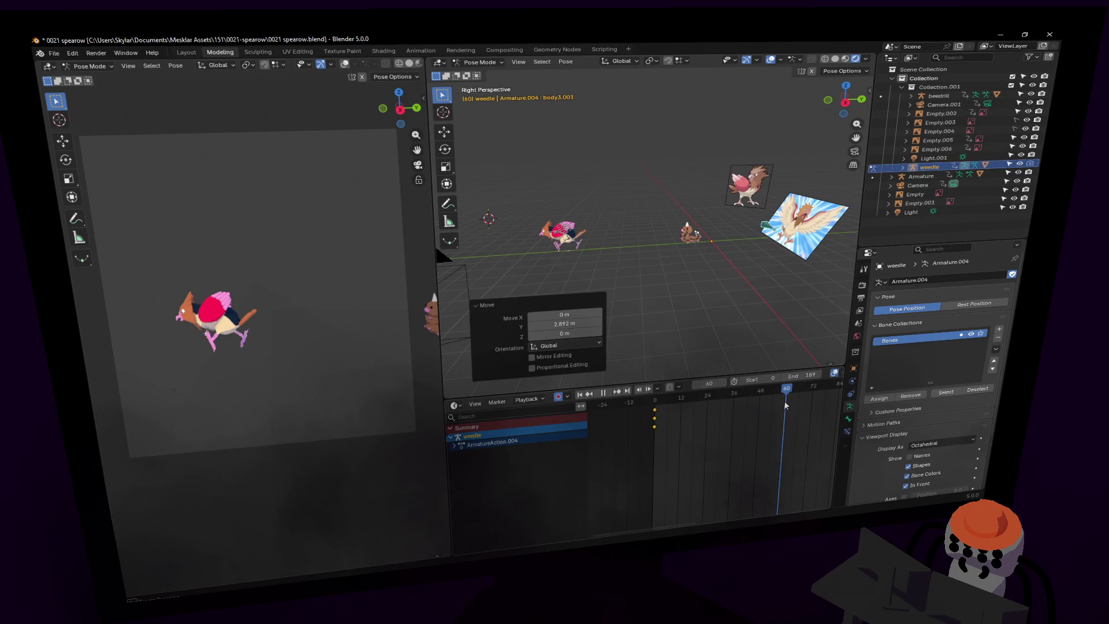
key(space)
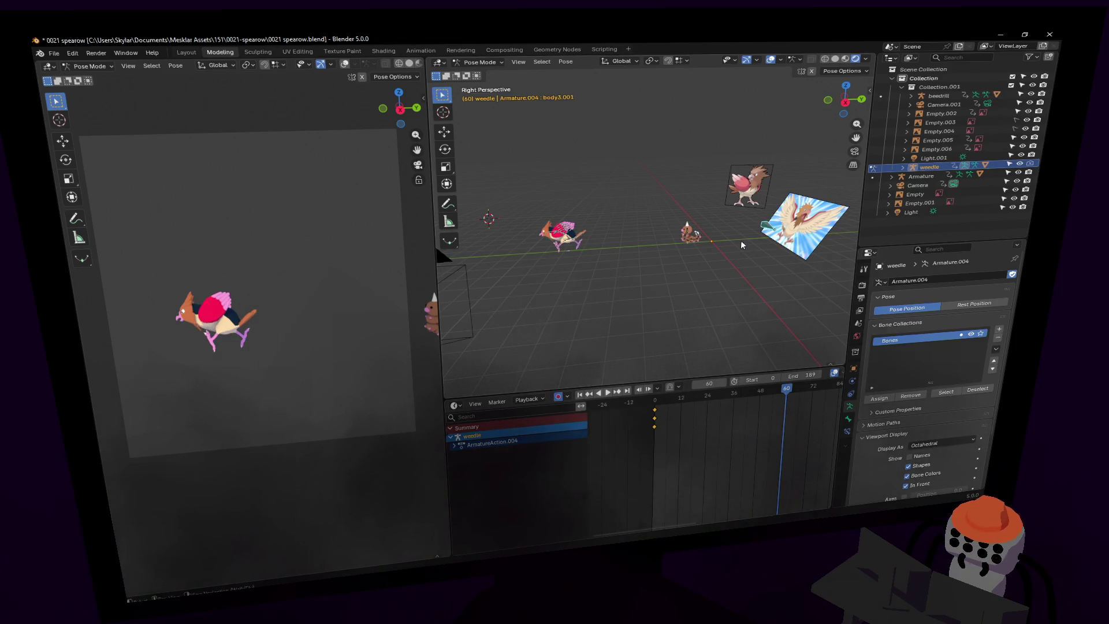
key(g)
key(y)
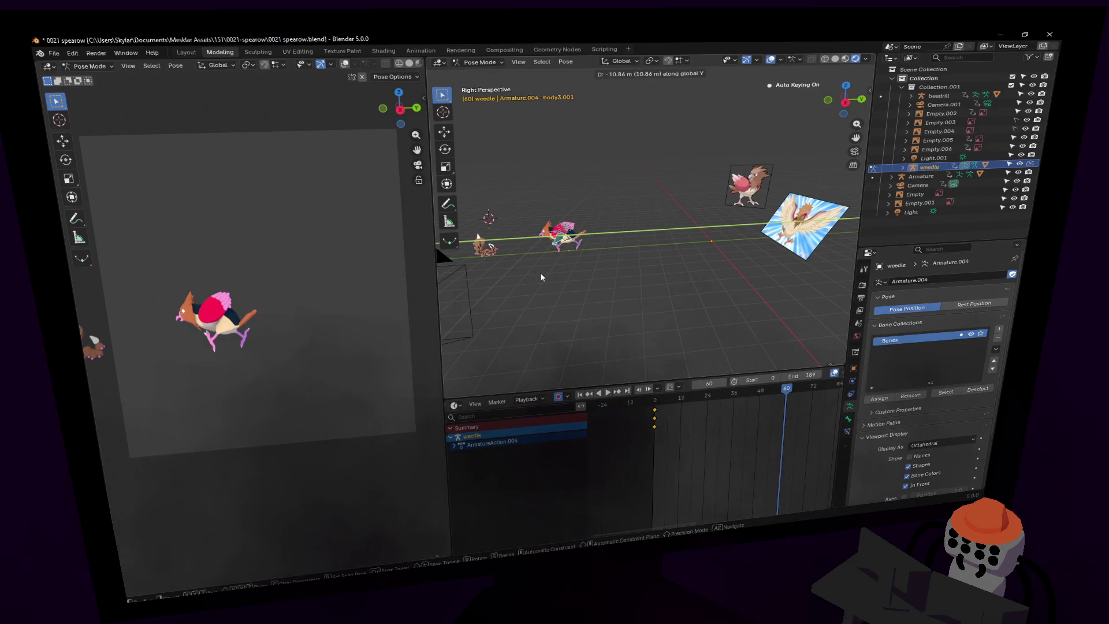
click(541, 277)
Replay the crawl from frame 0 to check the motion.
click(664, 402)
key(space)
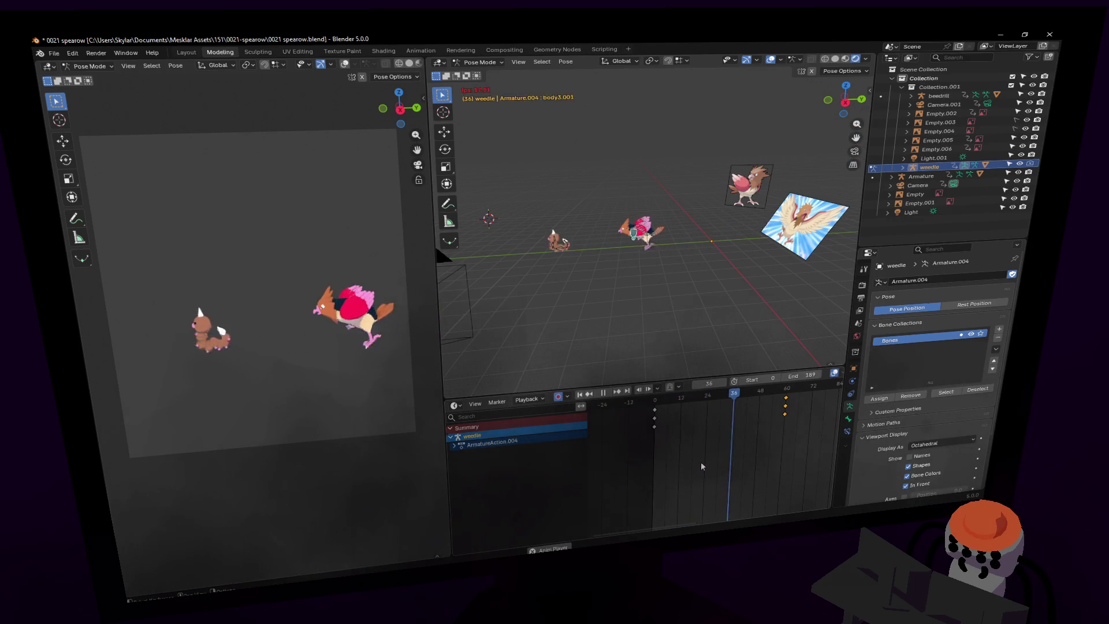
key(space)
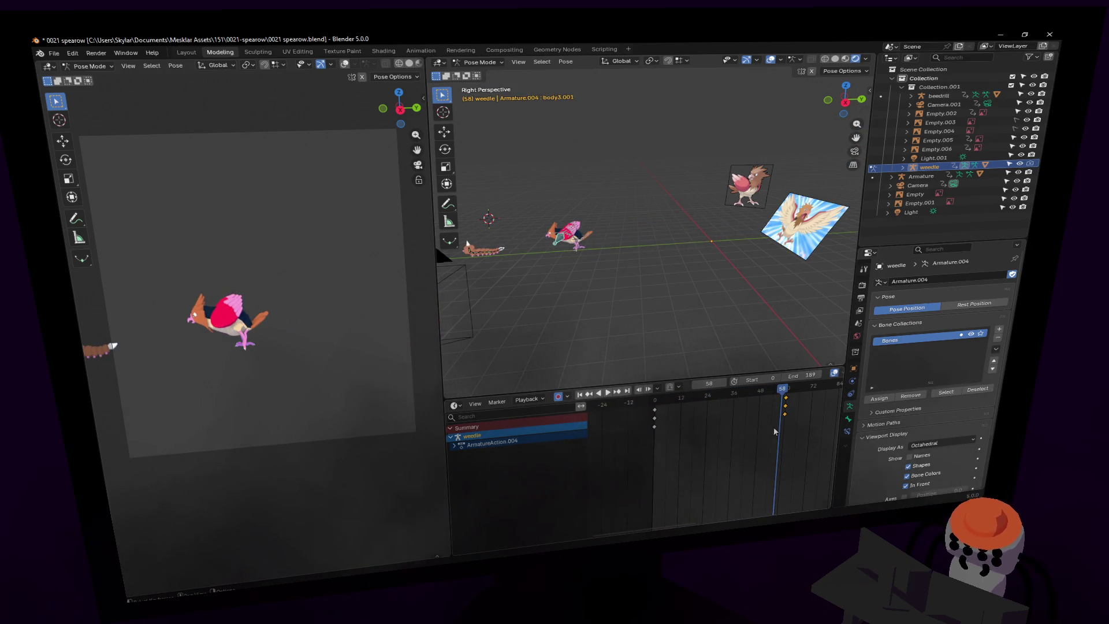
key(shift+Left)
key(space)
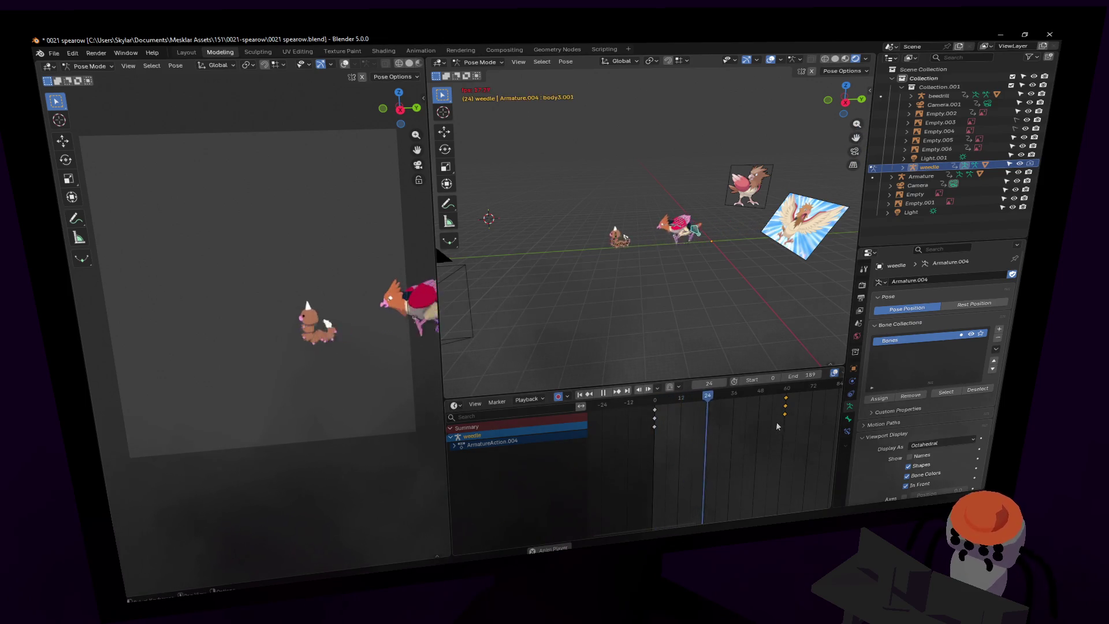
key(Escape)
Change the interpolation mode of Weedle's keyframes and replay to check the easing.
drag(809, 443, 629, 385)
right_click(691, 428)
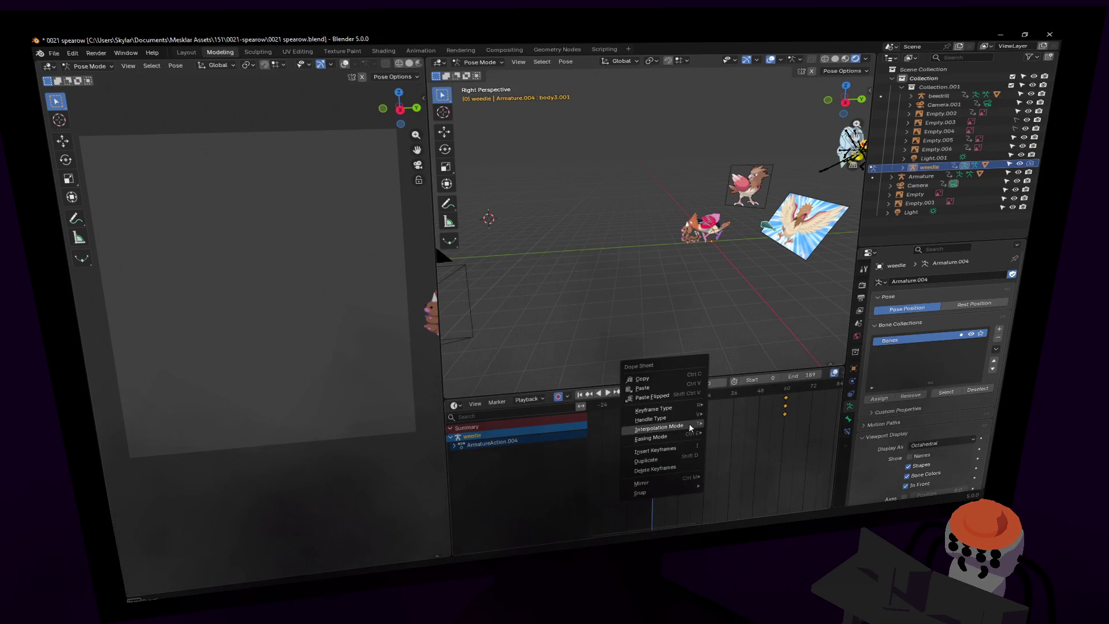
mouse_move(695, 430)
click(753, 442)
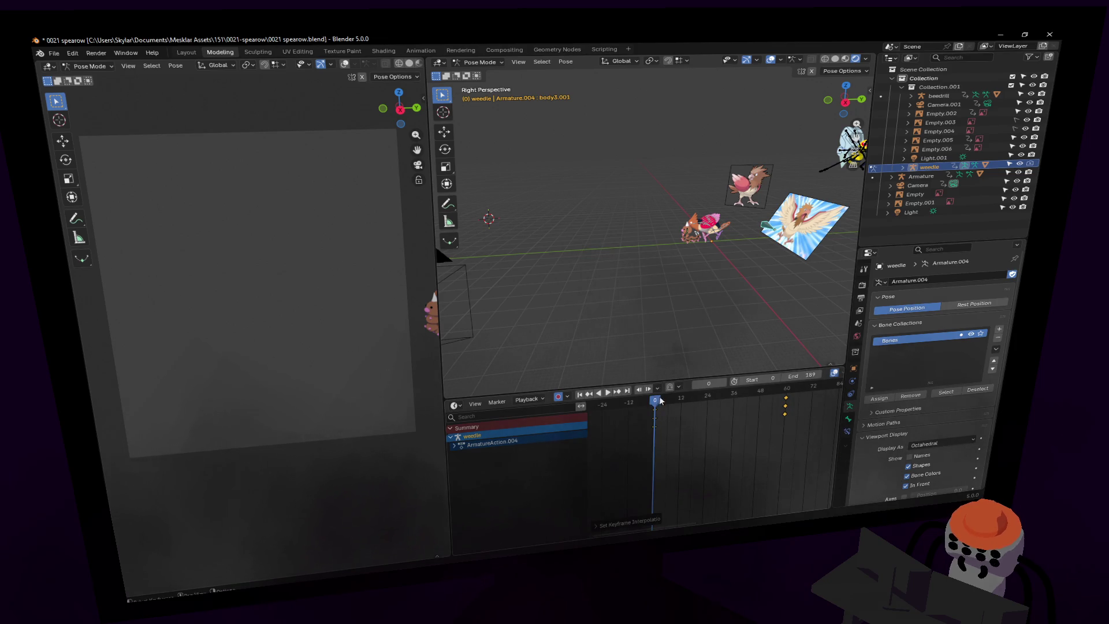
key(space)
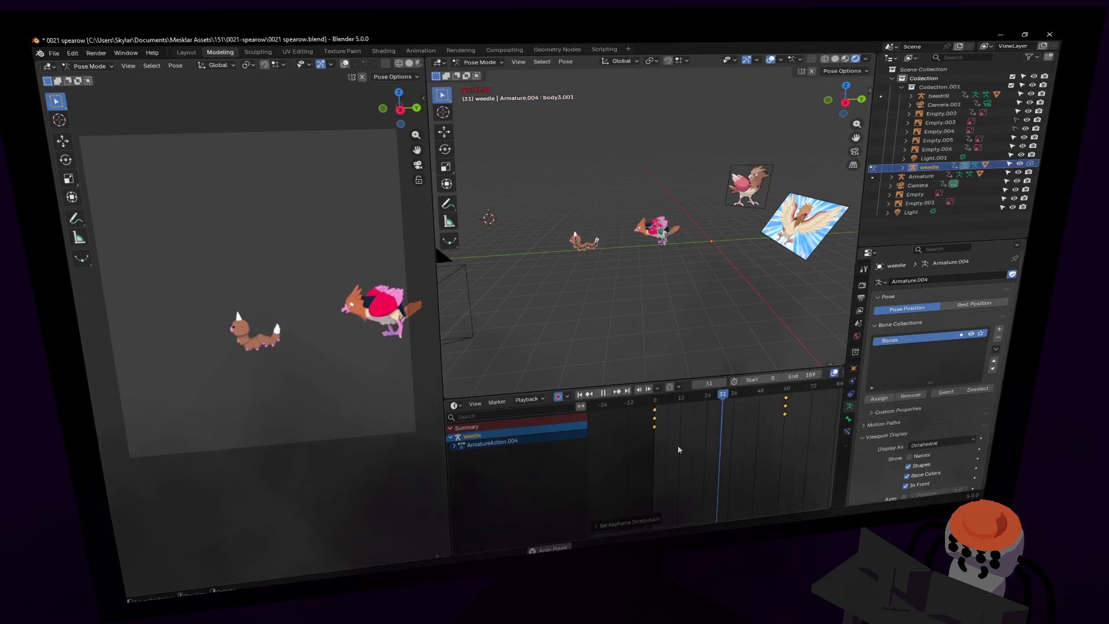
key(space)
click(654, 399)
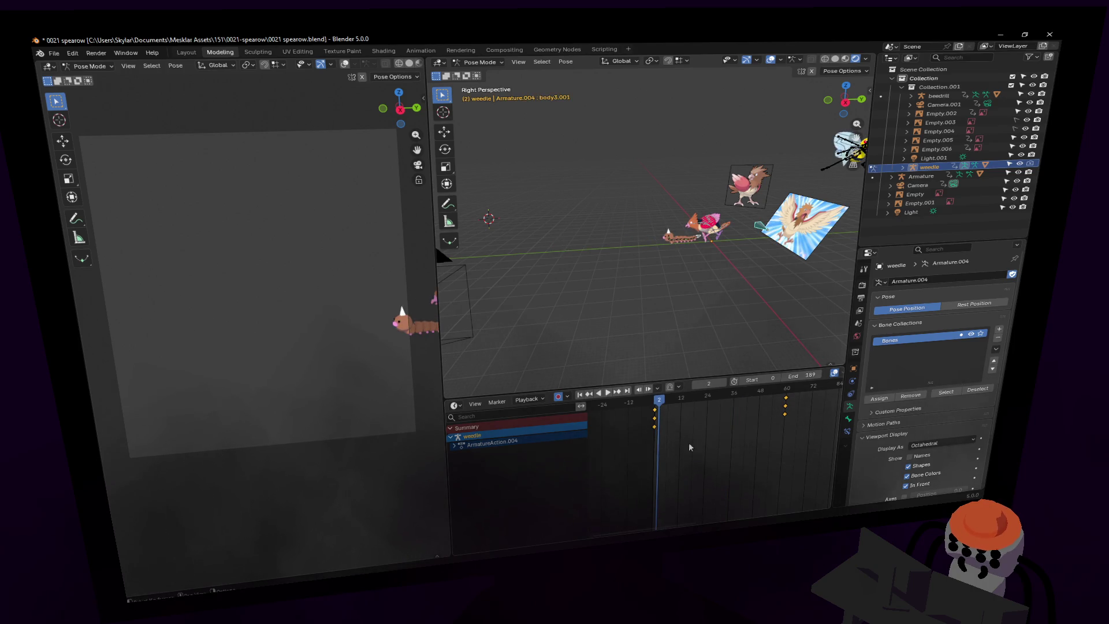
drag(663, 403, 654, 400)
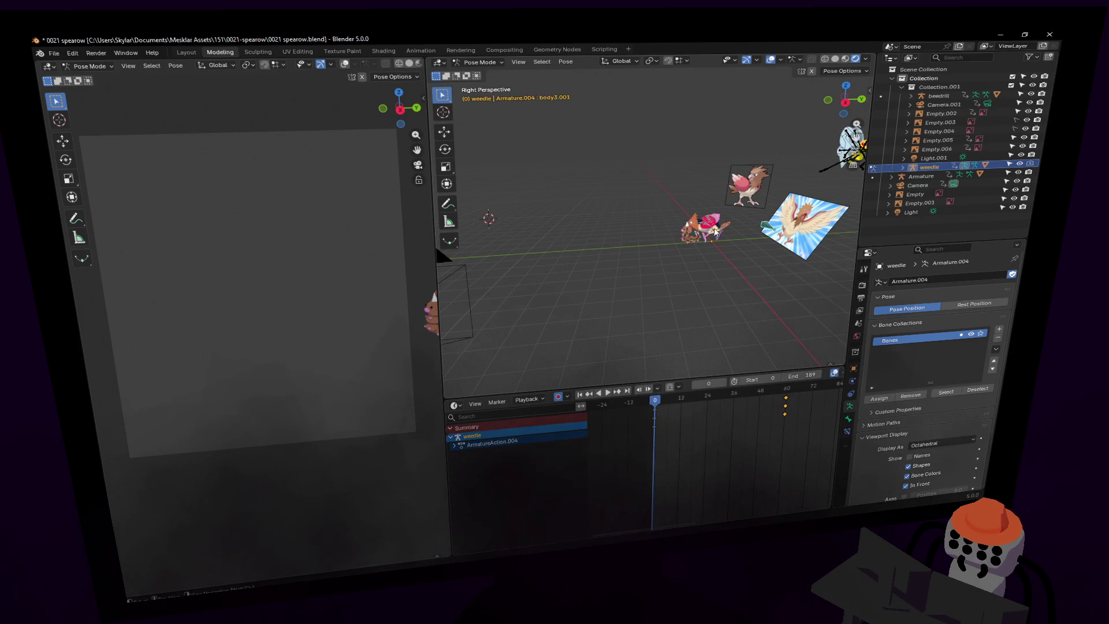
scroll(714, 231, up, 5)
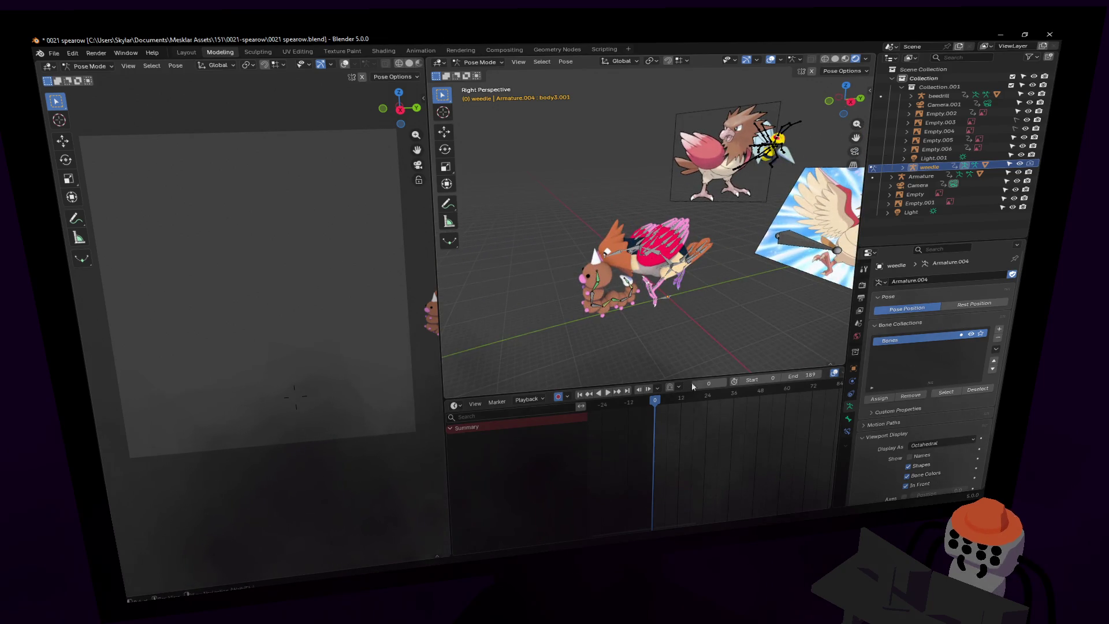
Deselect Weedle's bones, switch to Object Mode and make the Spearow armature active.
click(594, 279)
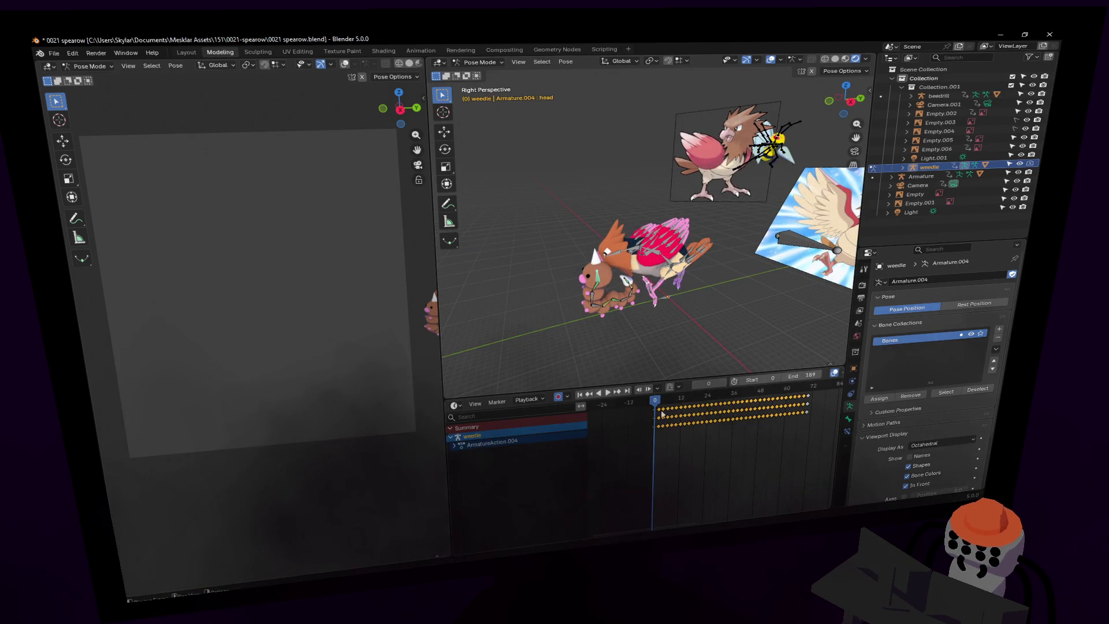
key(space)
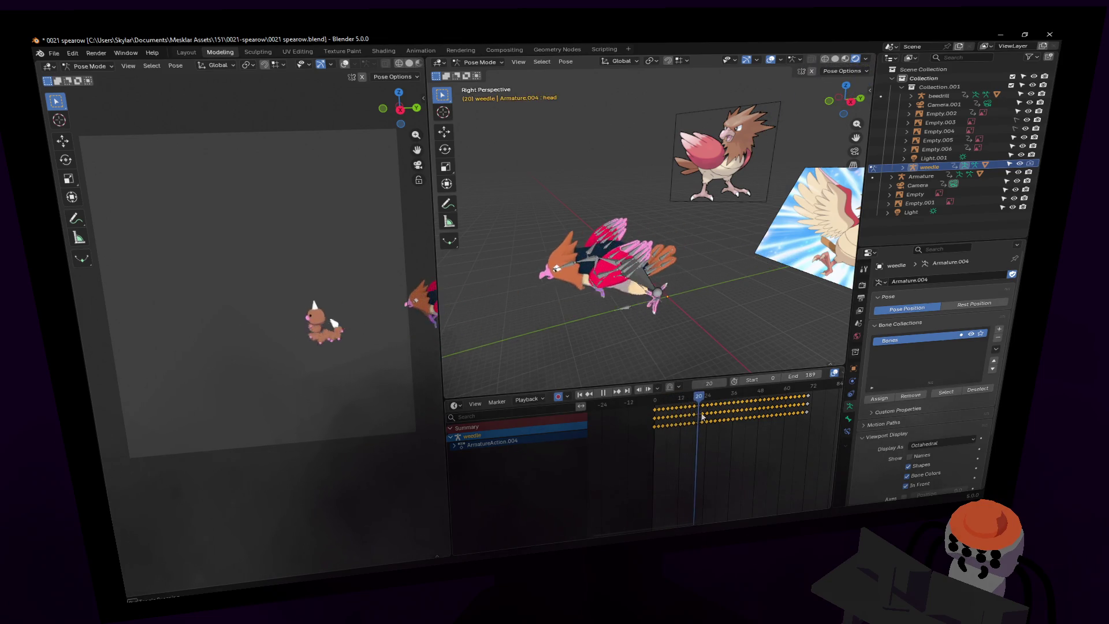
drag(739, 419, 675, 423)
click(645, 245)
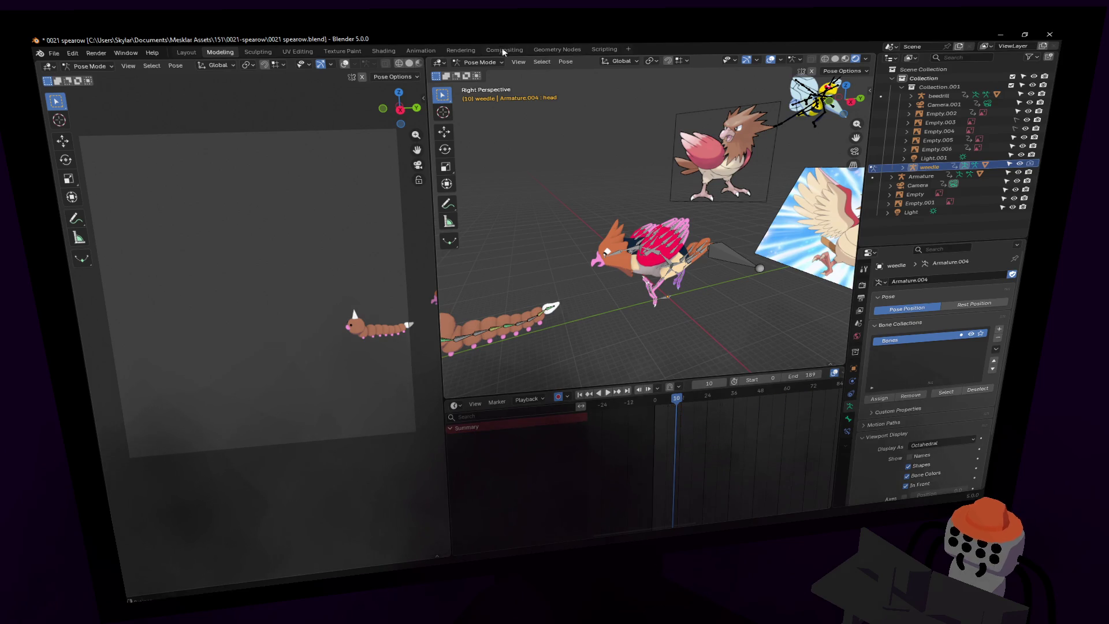
click(484, 63)
click(484, 74)
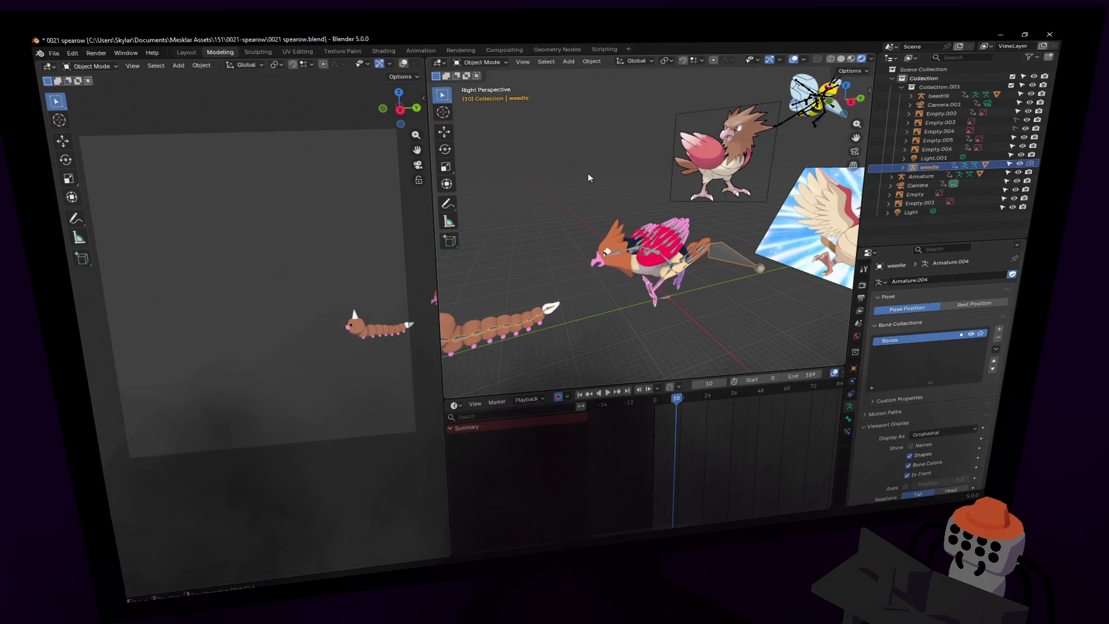
click(632, 252)
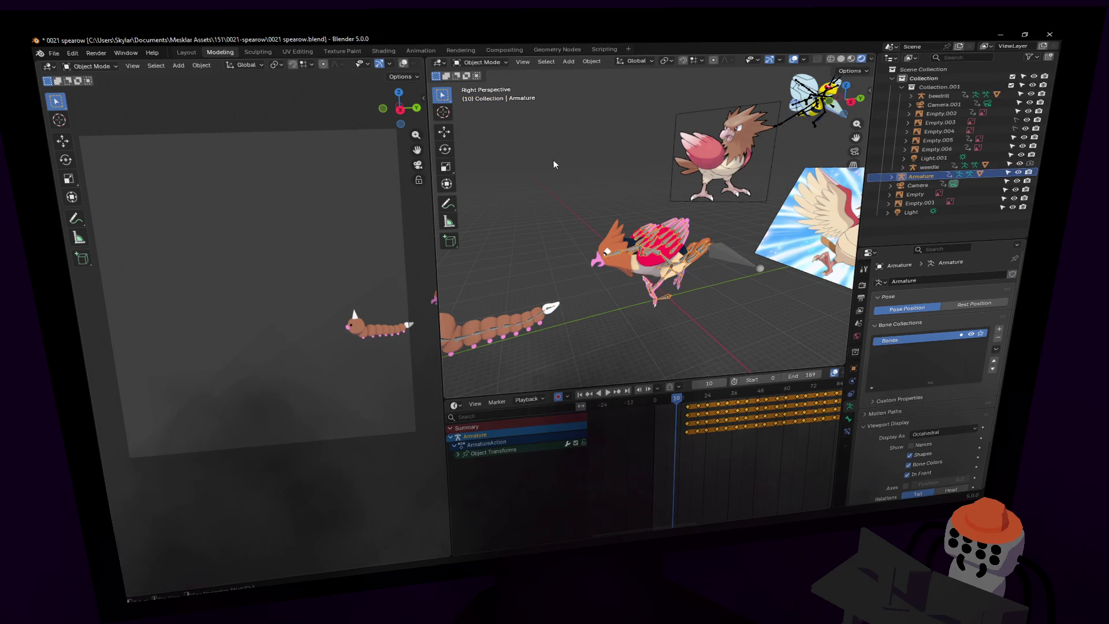
Put the Spearow armature in Pose Mode and select its neck bone.
click(480, 65)
click(482, 96)
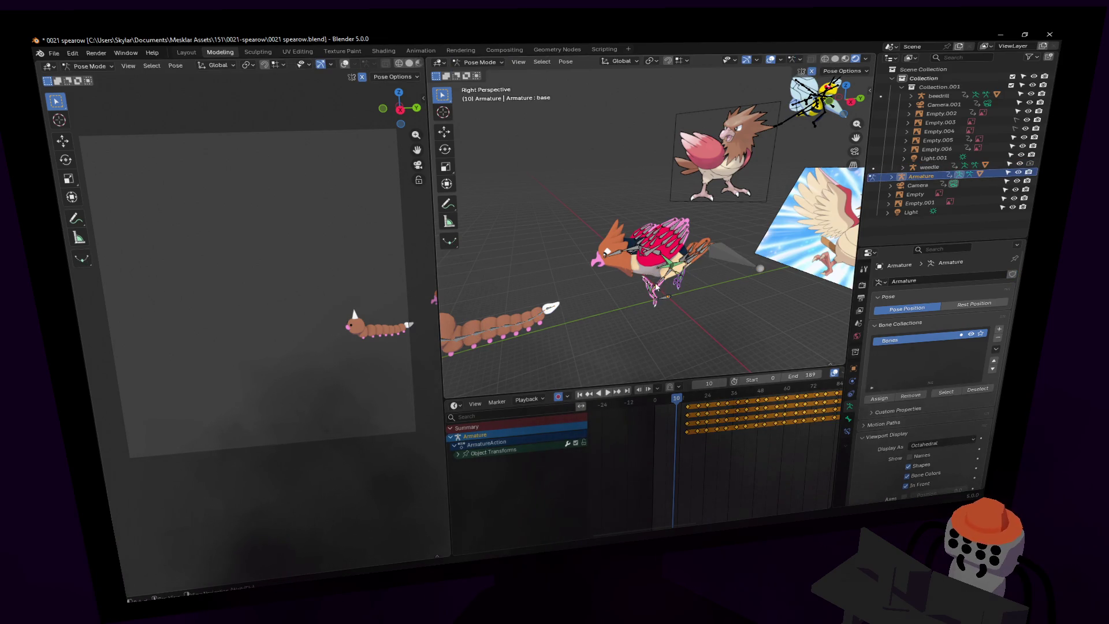
click(632, 252)
scroll(695, 433, down, 4)
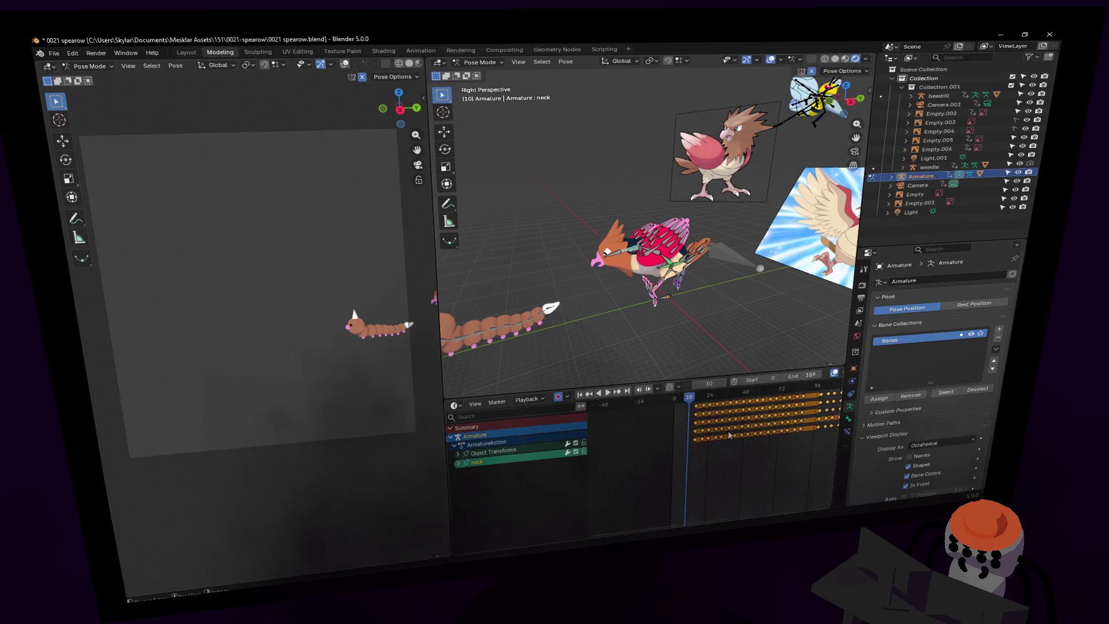
scroll(695, 433, down, 2)
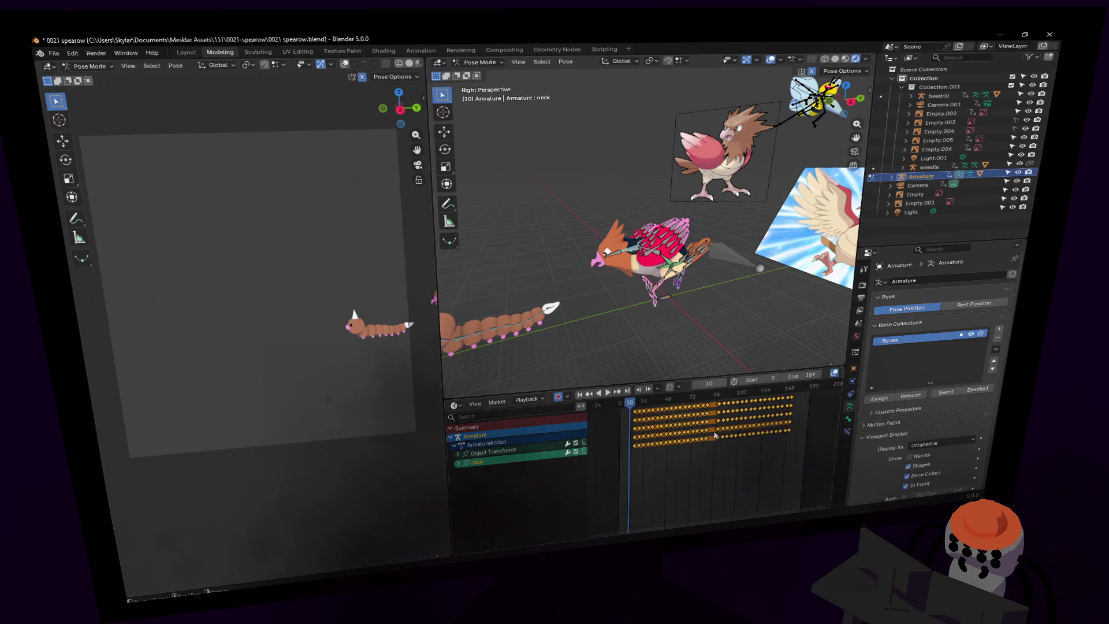
Slide the neck's earliest keyframes earlier, testing the timing with playback.
drag(680, 407, 681, 407)
key(g)
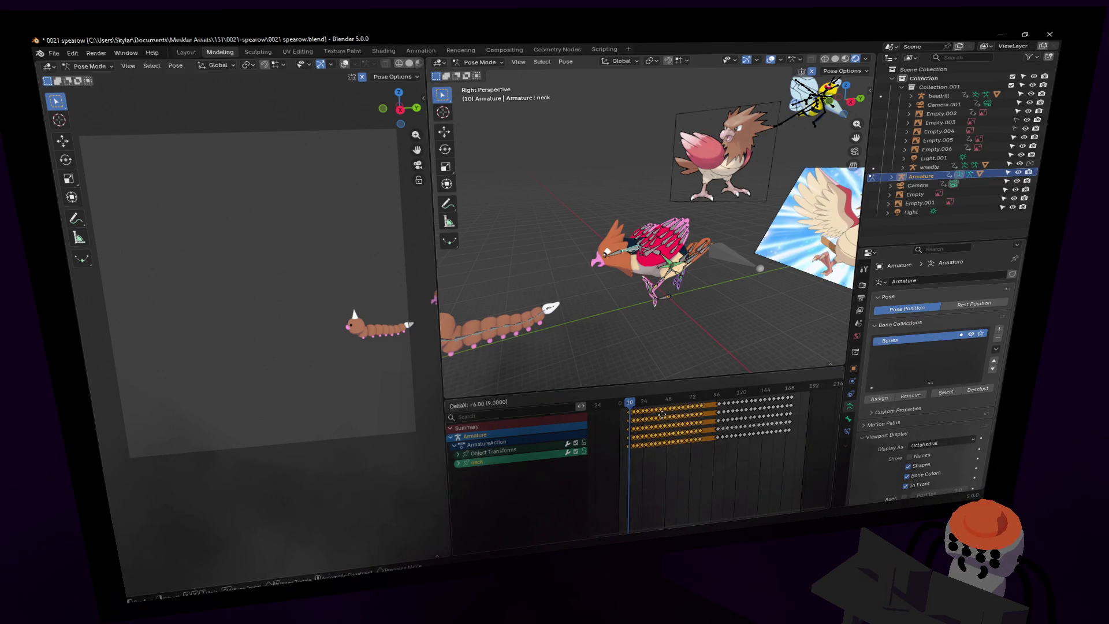
click(663, 414)
key(space)
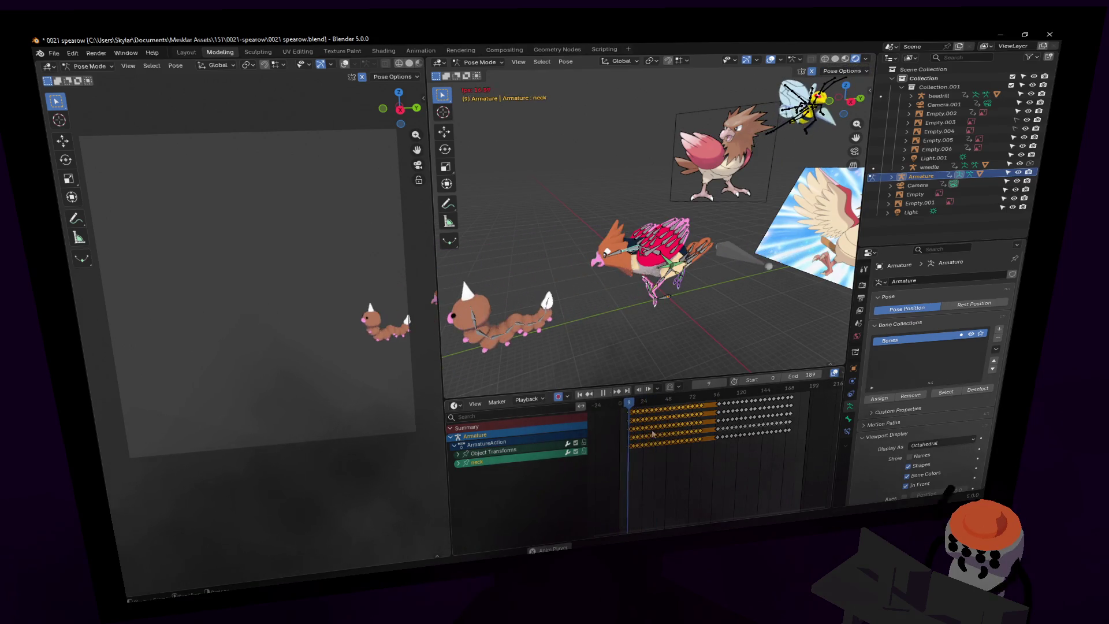
key(g)
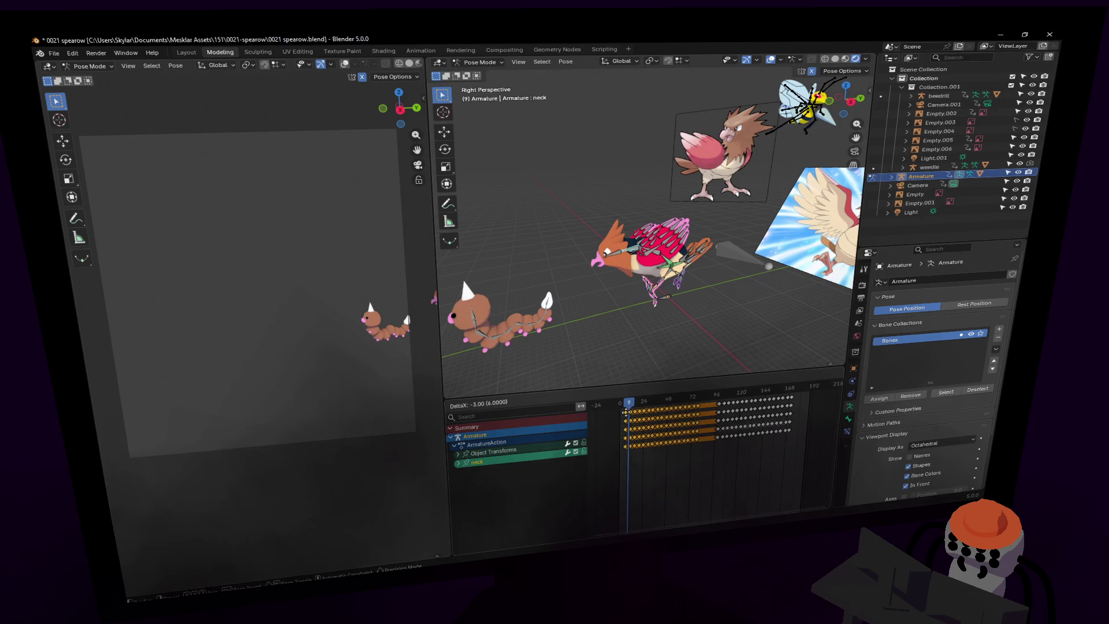
click(626, 411)
key(space)
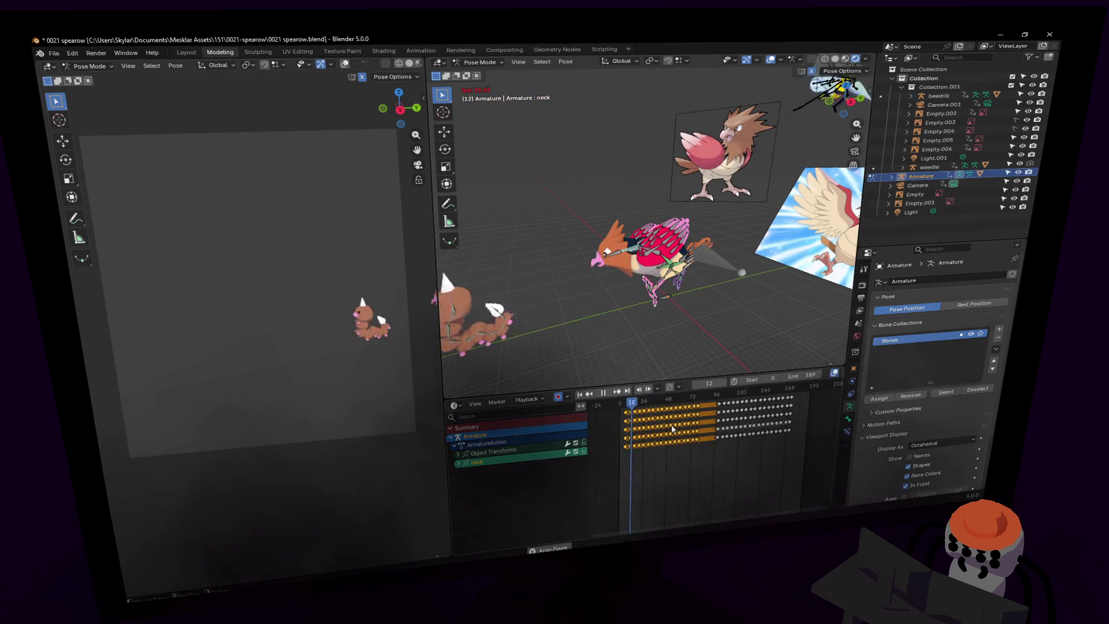
key(space)
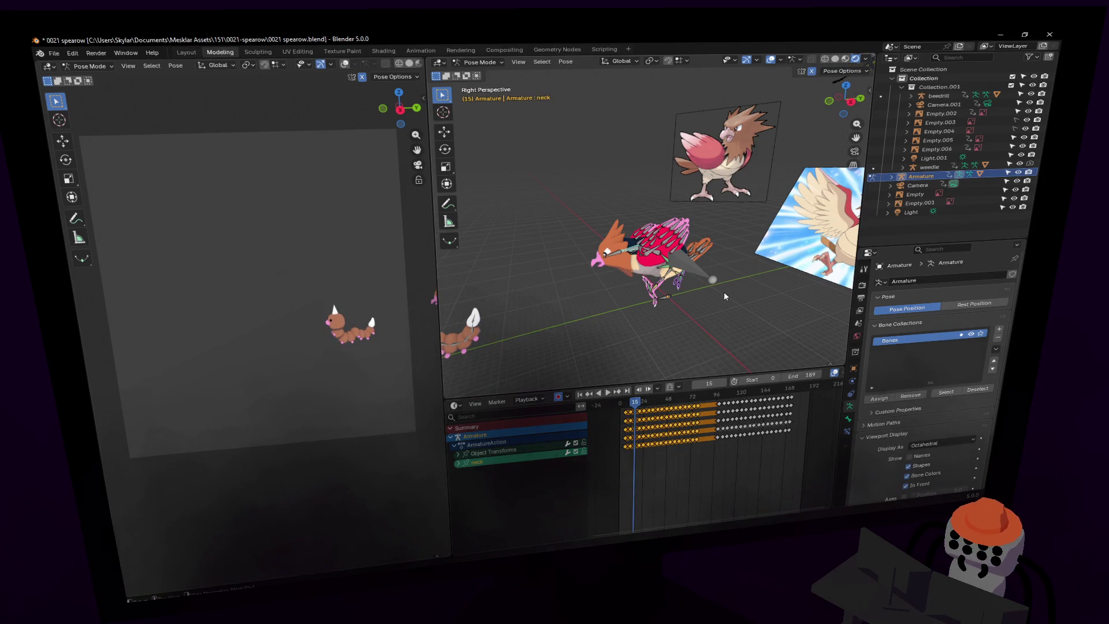
key(ctrl+z)
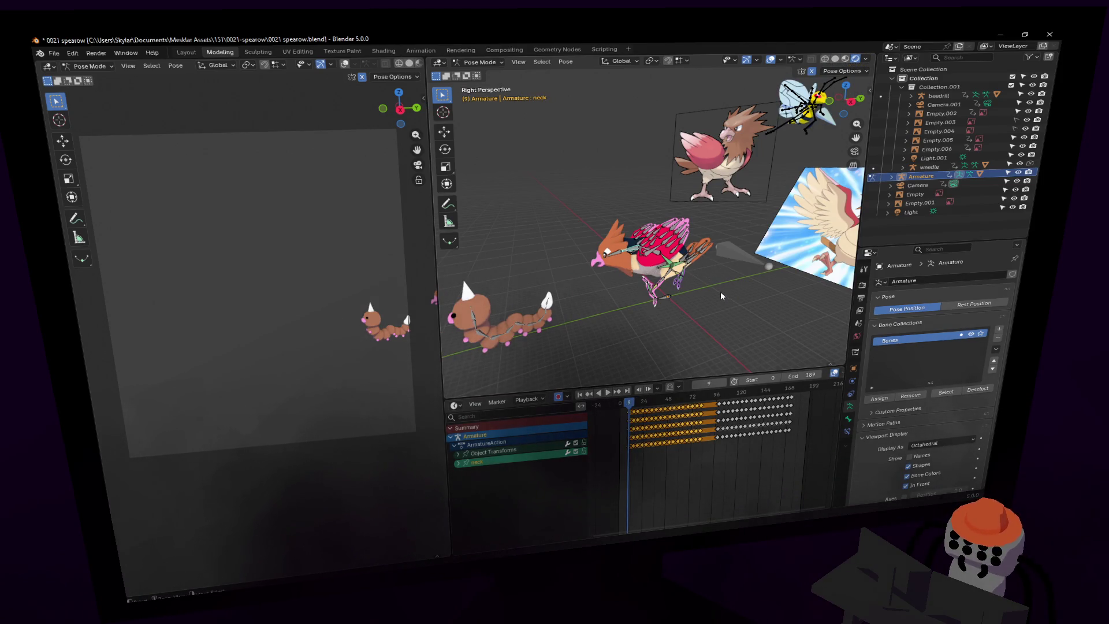
key(Right)
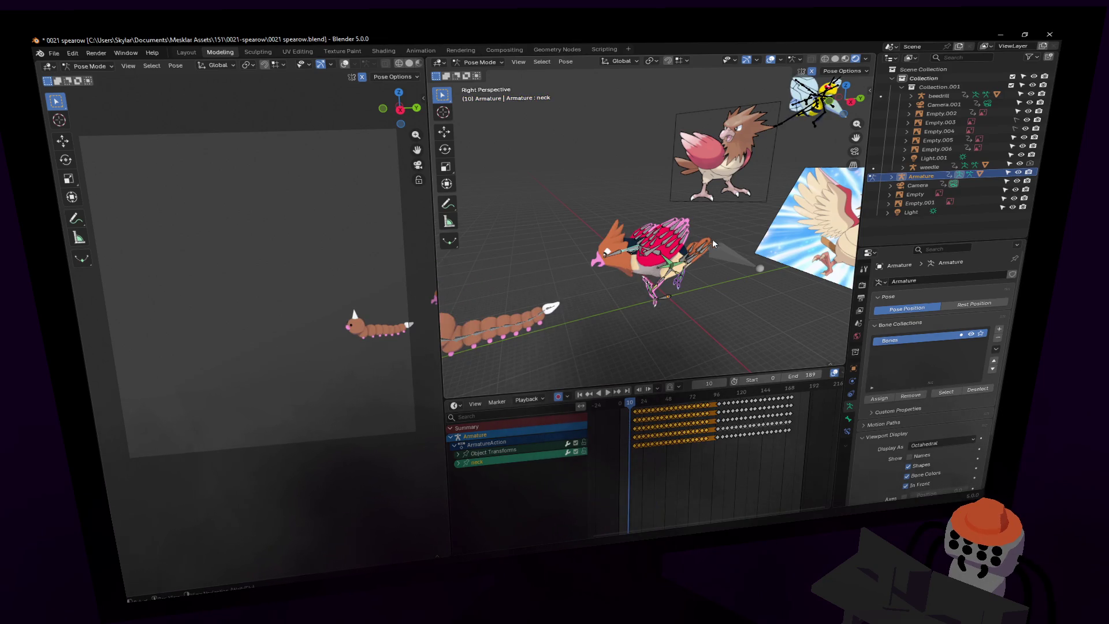
Select all Spearow bones, slide their keys 8 frames earlier and replay from frame 0.
key(a)
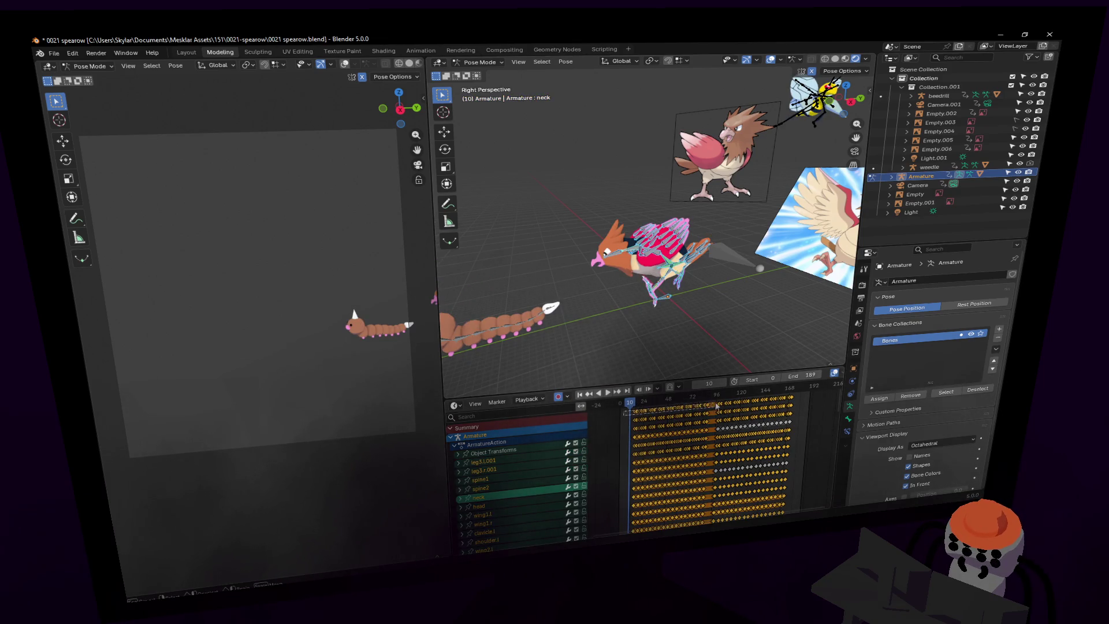
drag(713, 403, 699, 407)
key(space)
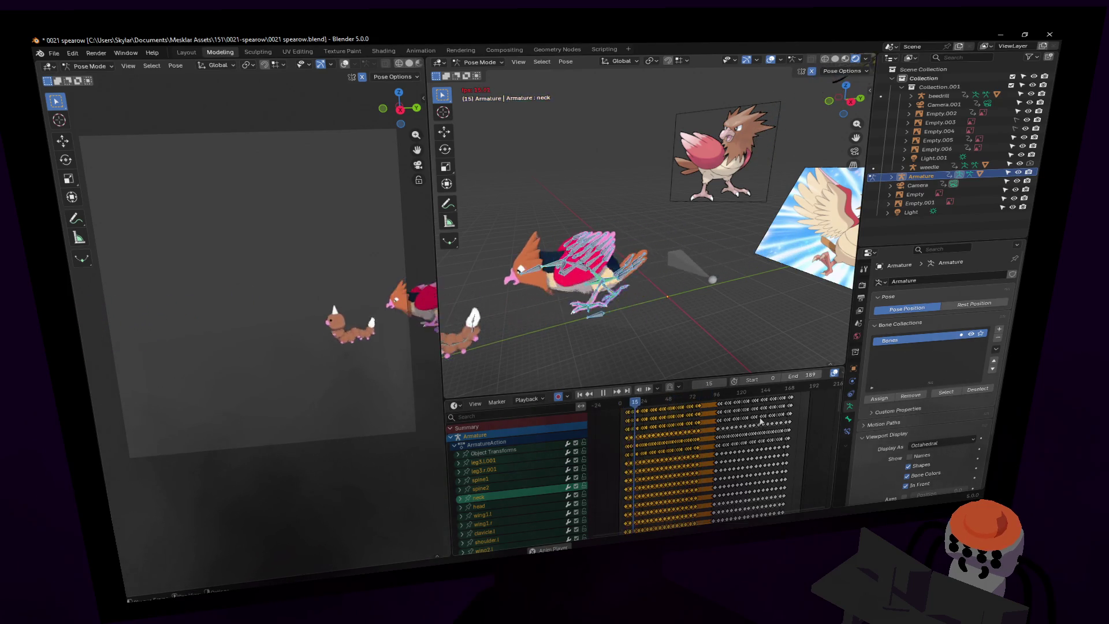
key(Escape)
key(shift+Left)
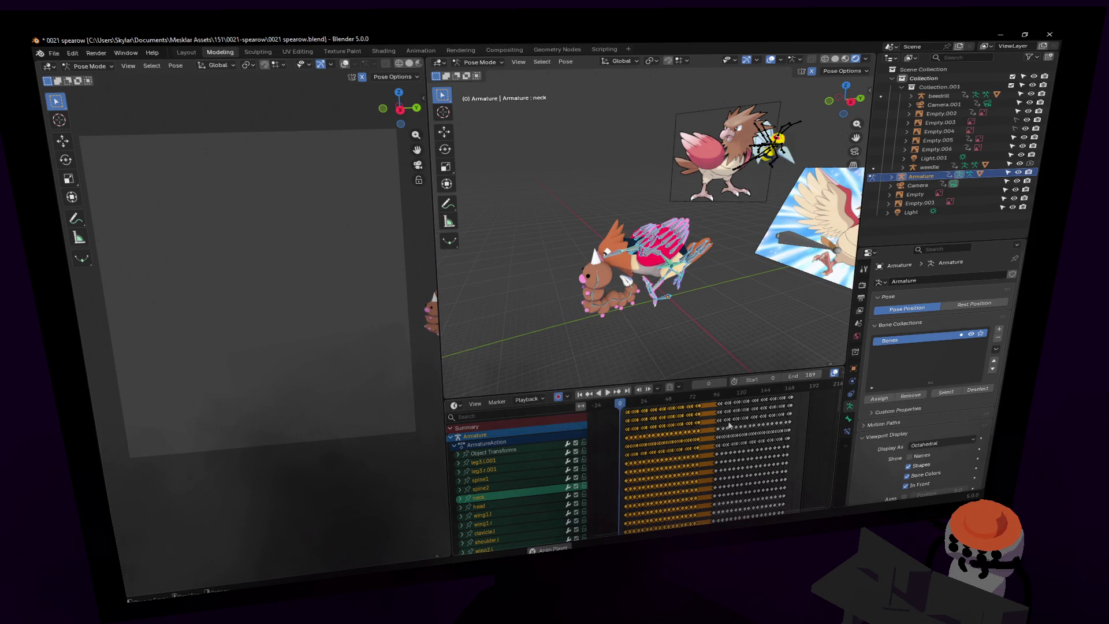
key(space)
key(space)
key(shift+Left)
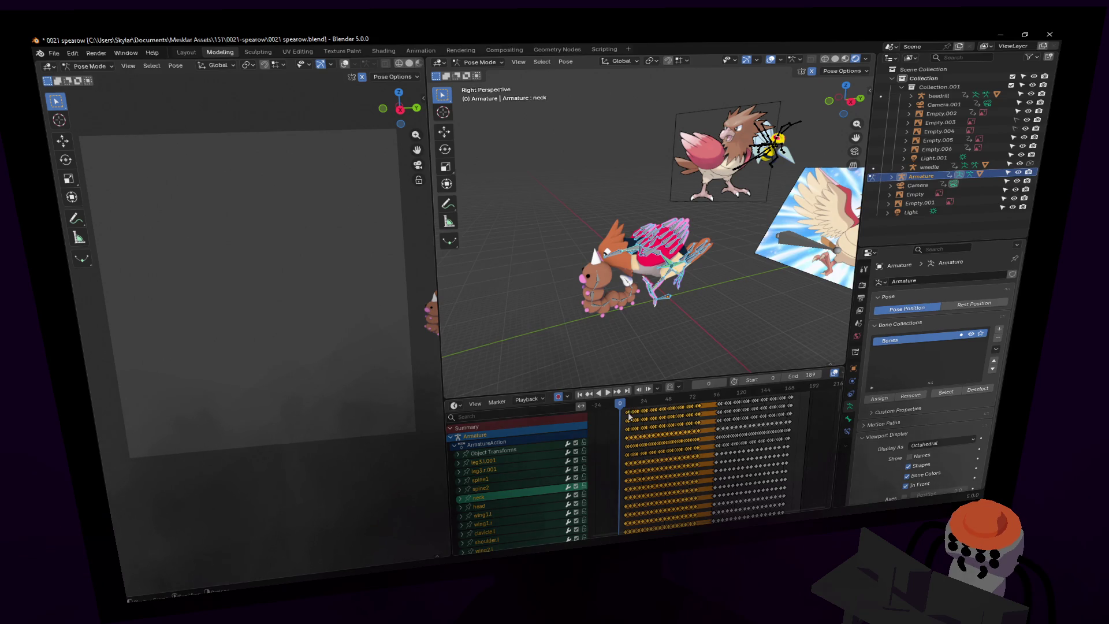
key(space)
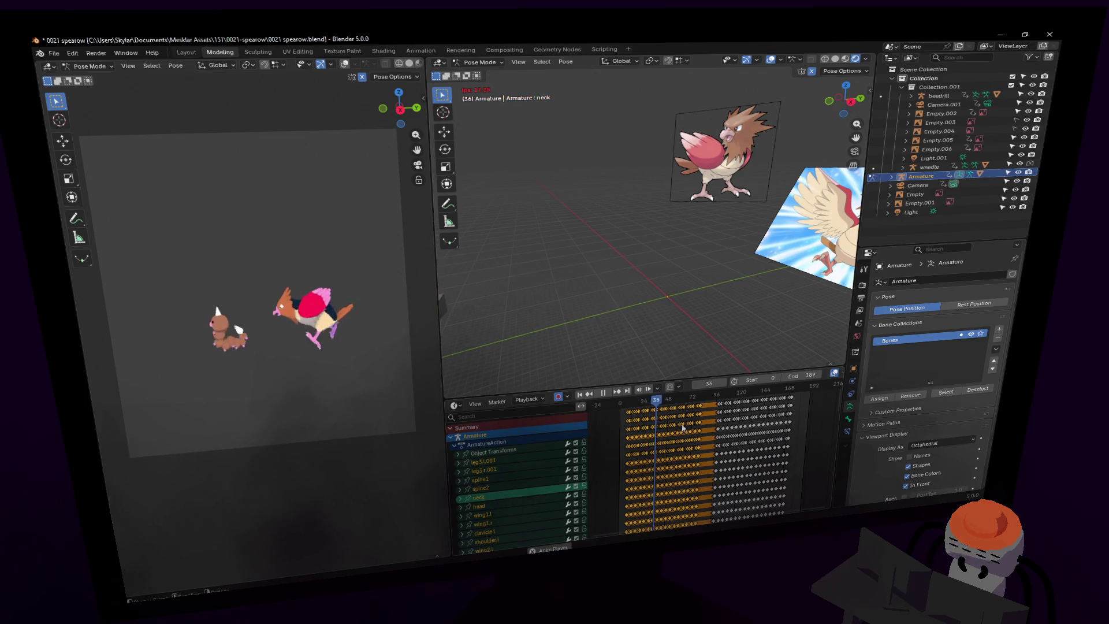
key(space)
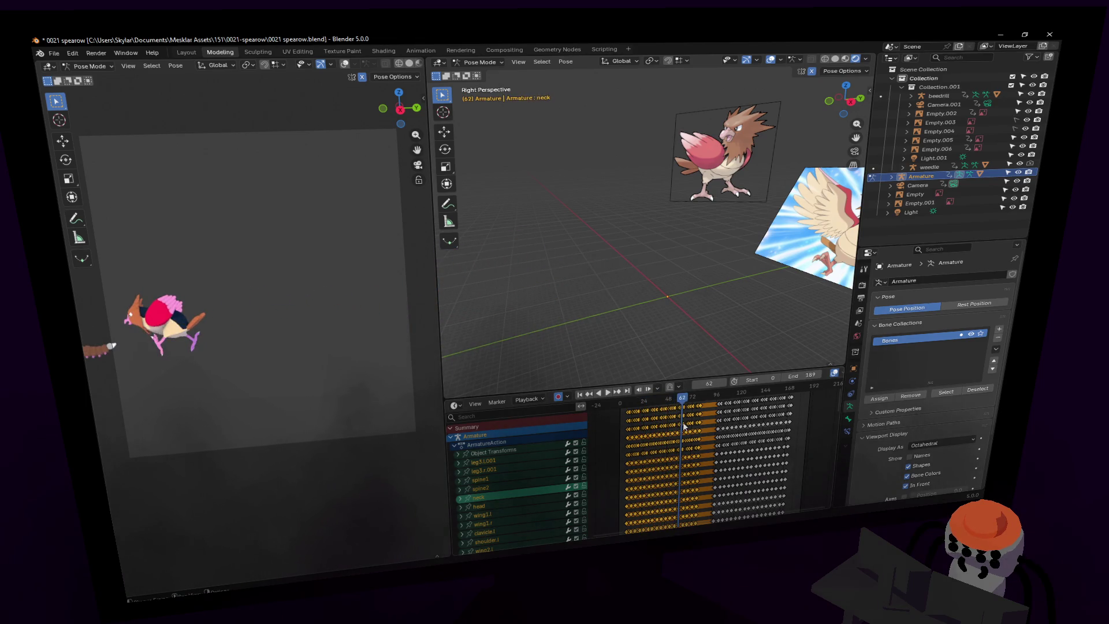
key(space)
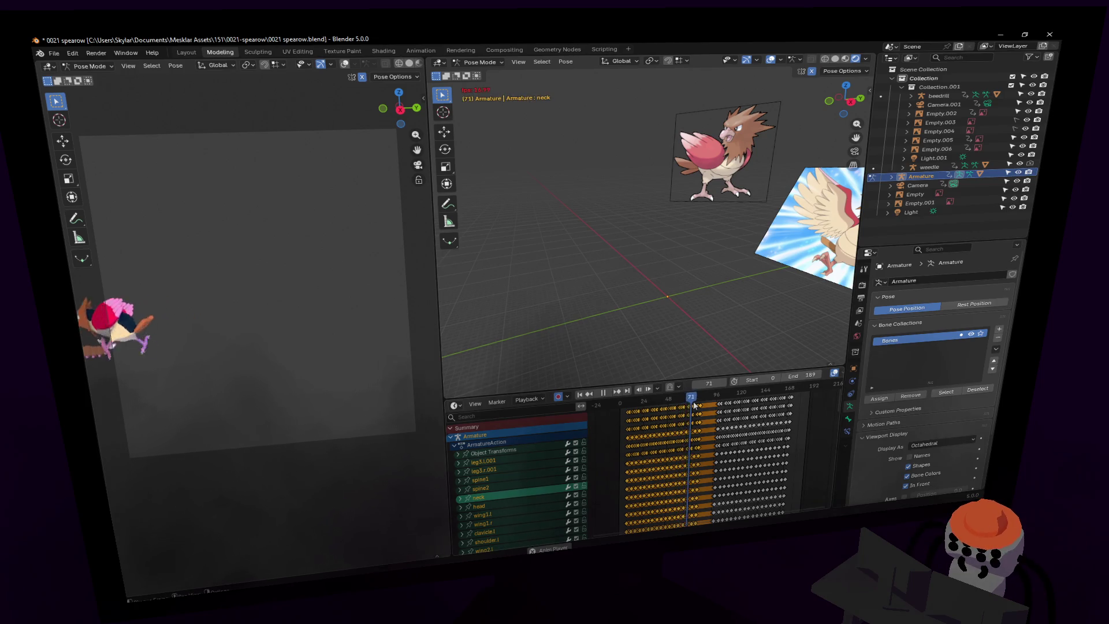
key(shift+Left)
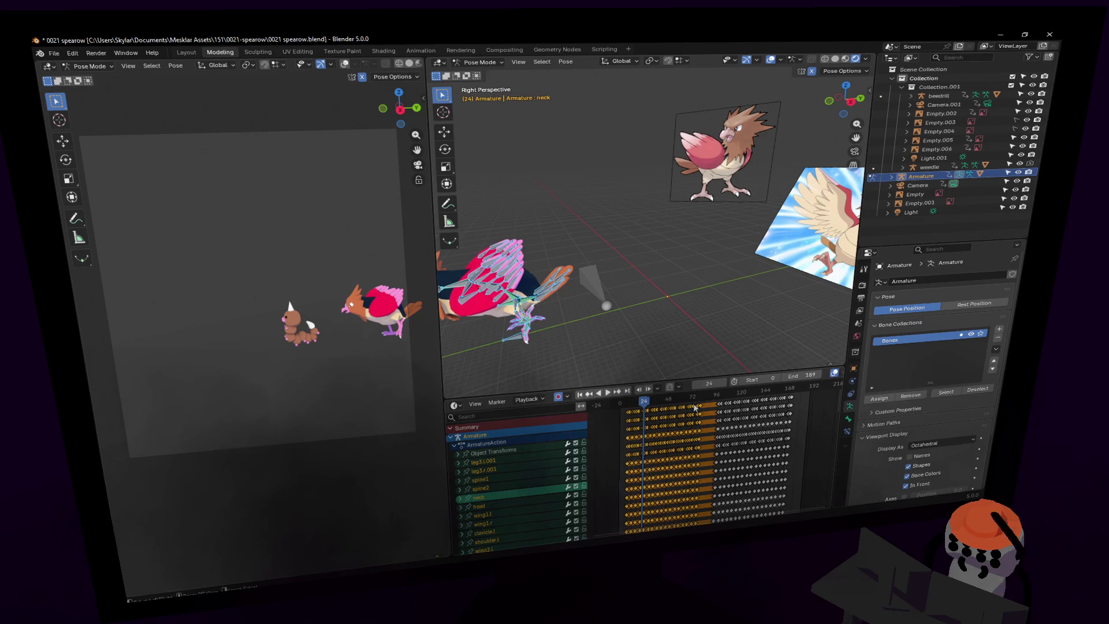
key(shift+Left)
key(space)
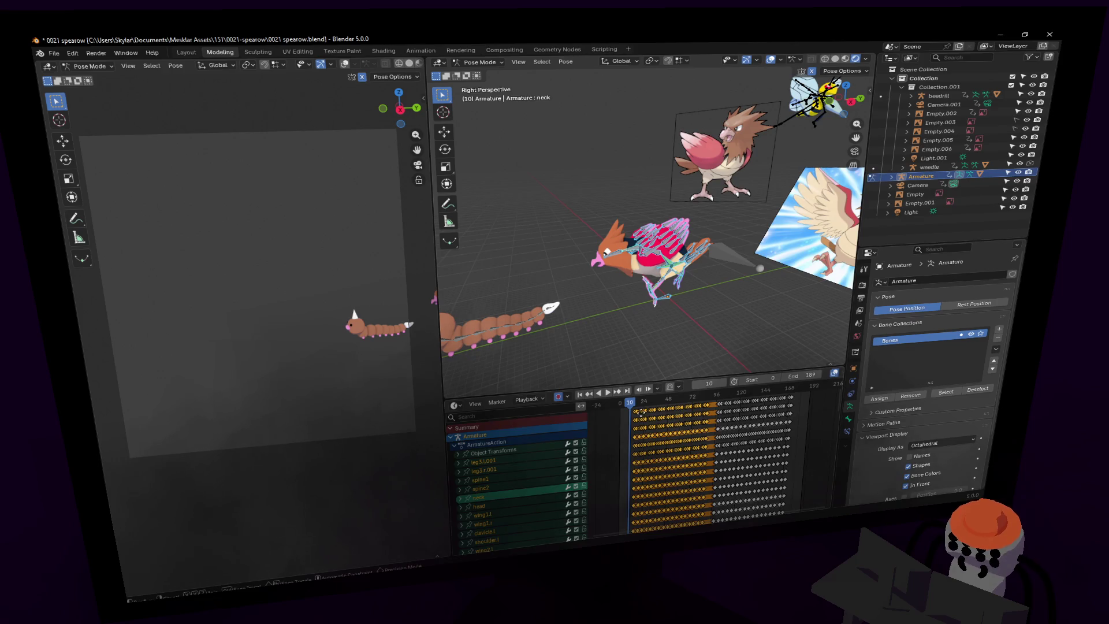
key(space)
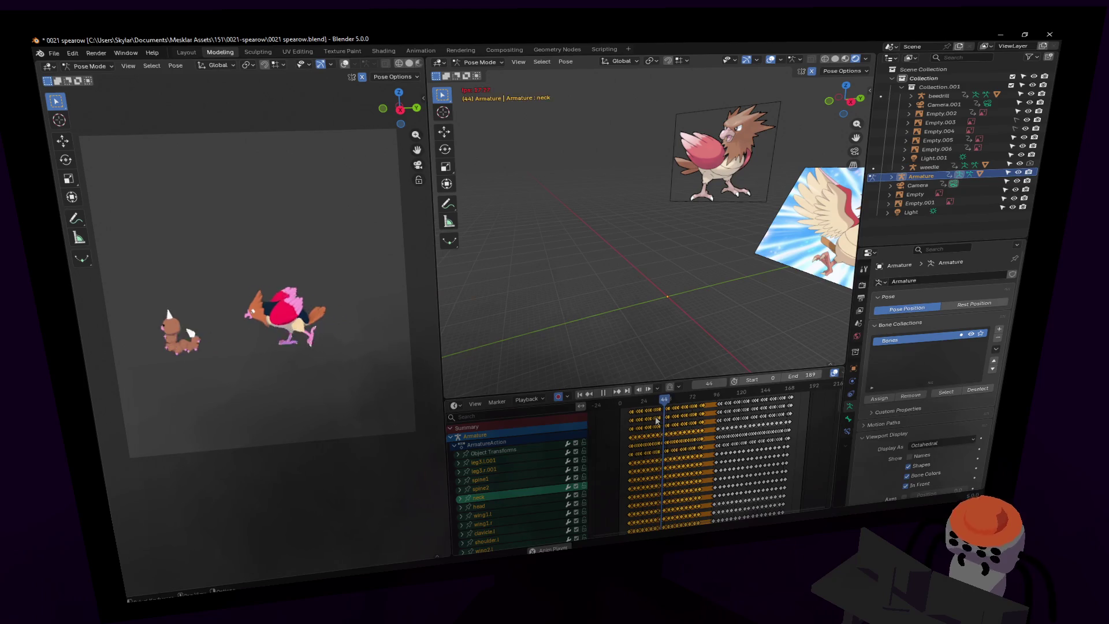
key(Escape)
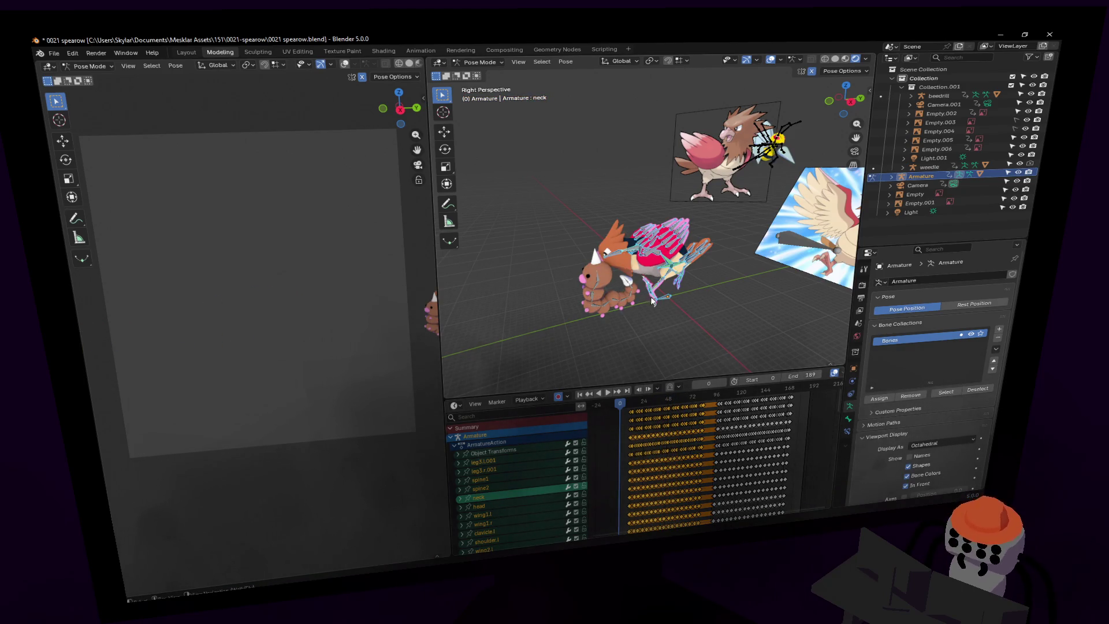
Switch to Object Mode, select weedle and put it into Pose Mode.
click(624, 302)
click(480, 63)
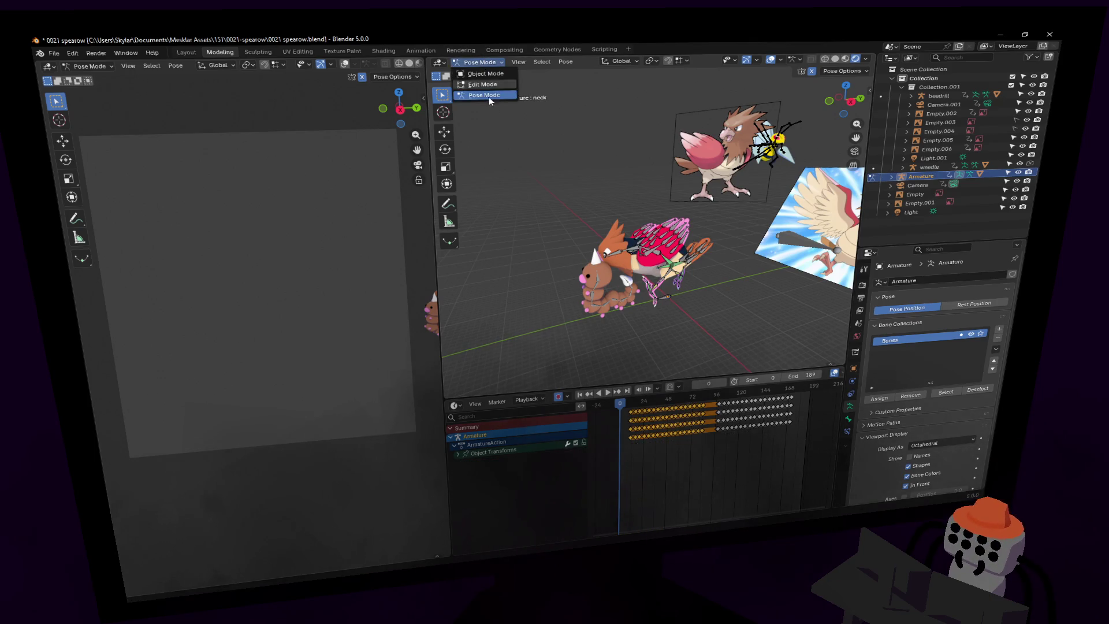
click(477, 96)
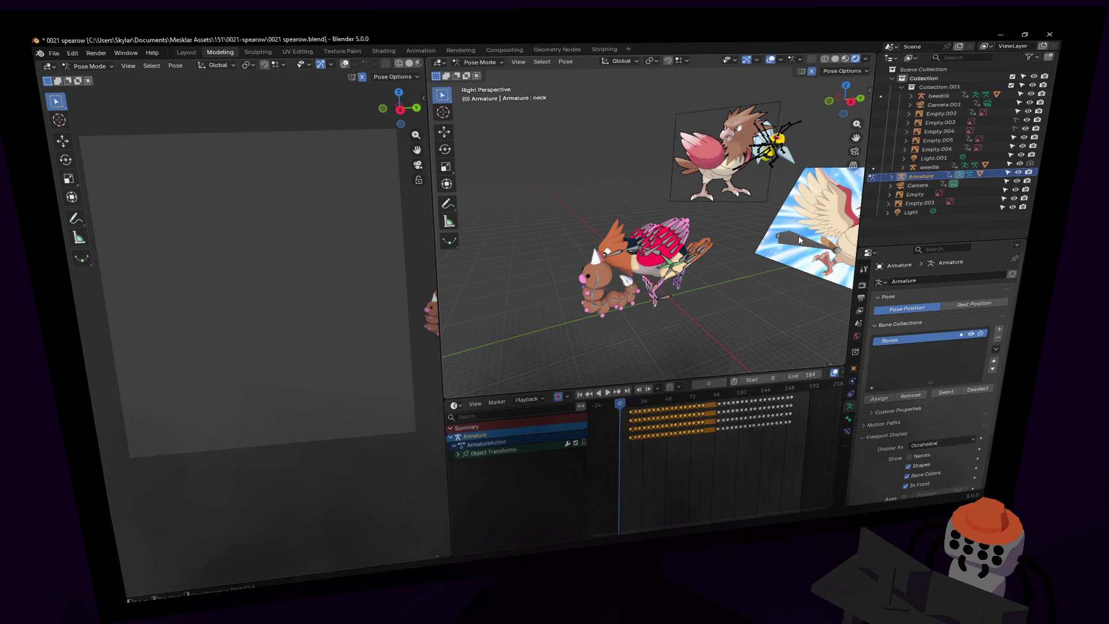
click(467, 62)
click(475, 74)
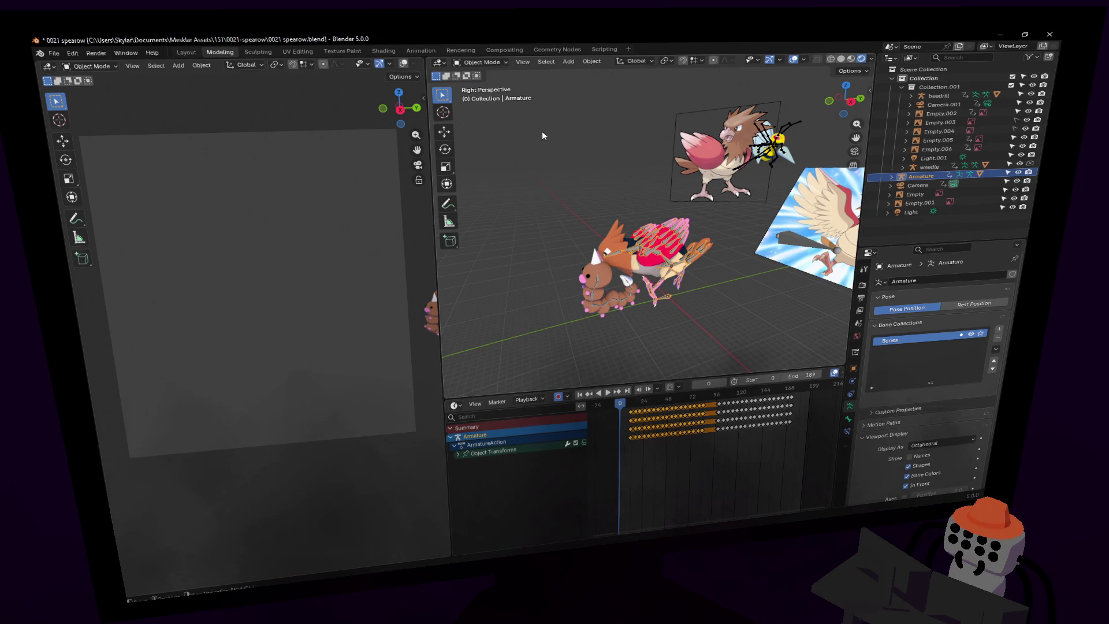
click(474, 59)
click(478, 96)
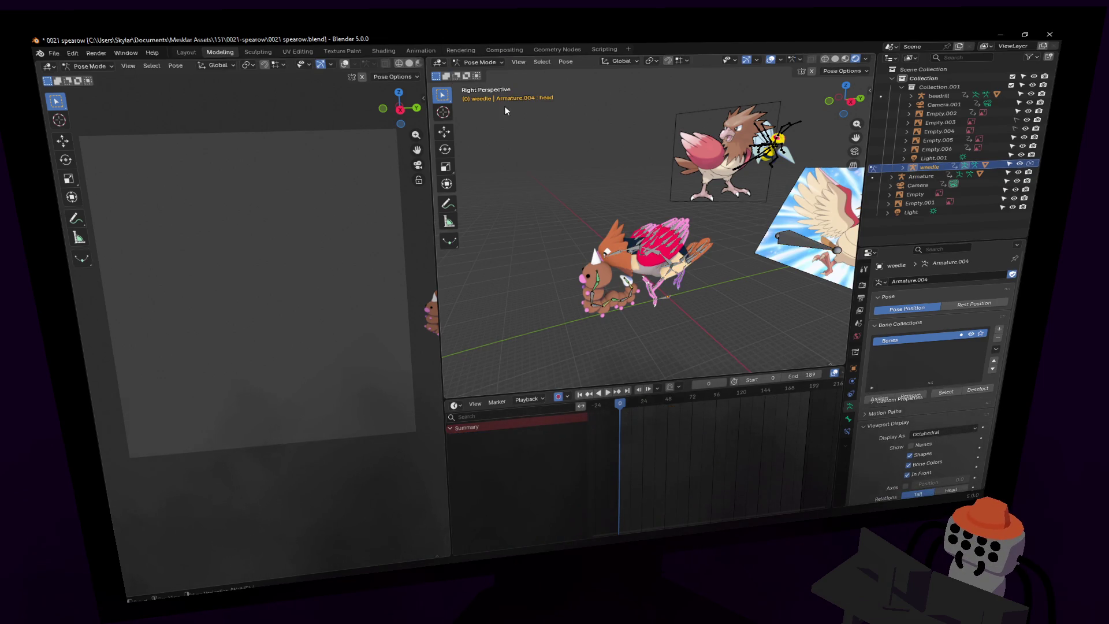
At frame 60, move body3.001 −0.6015 m along Y and key it.
drag(660, 403, 683, 405)
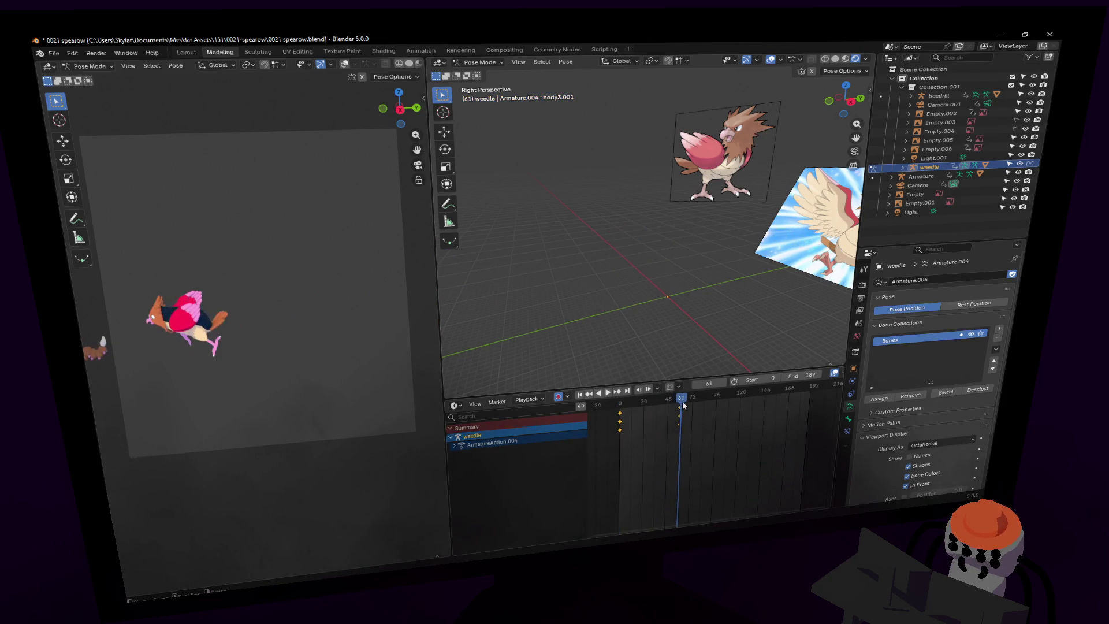
key(Left)
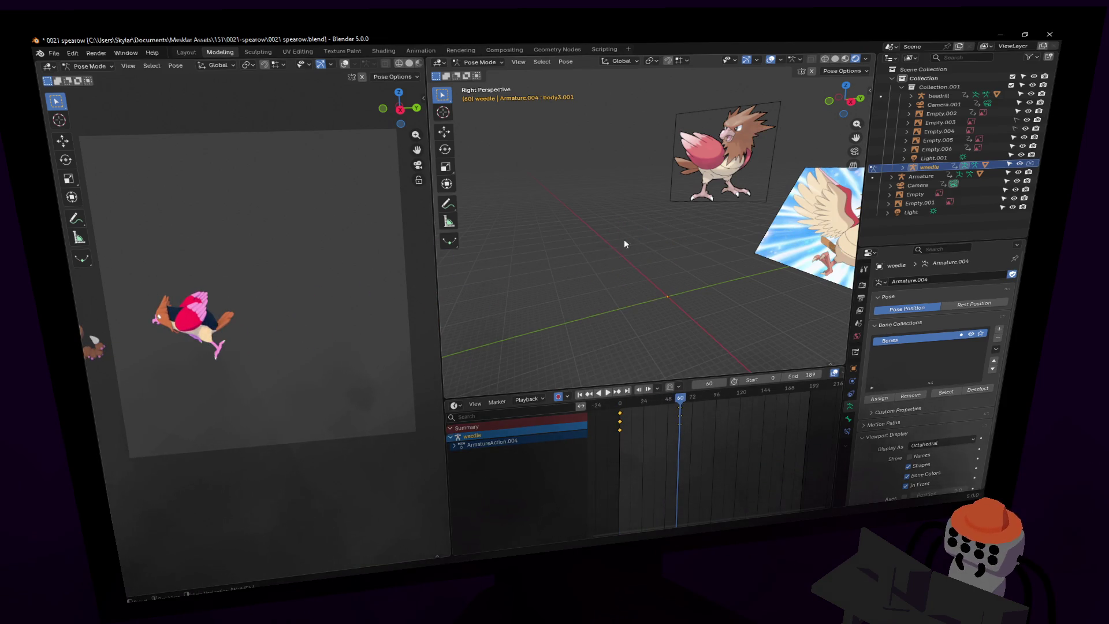
key(space)
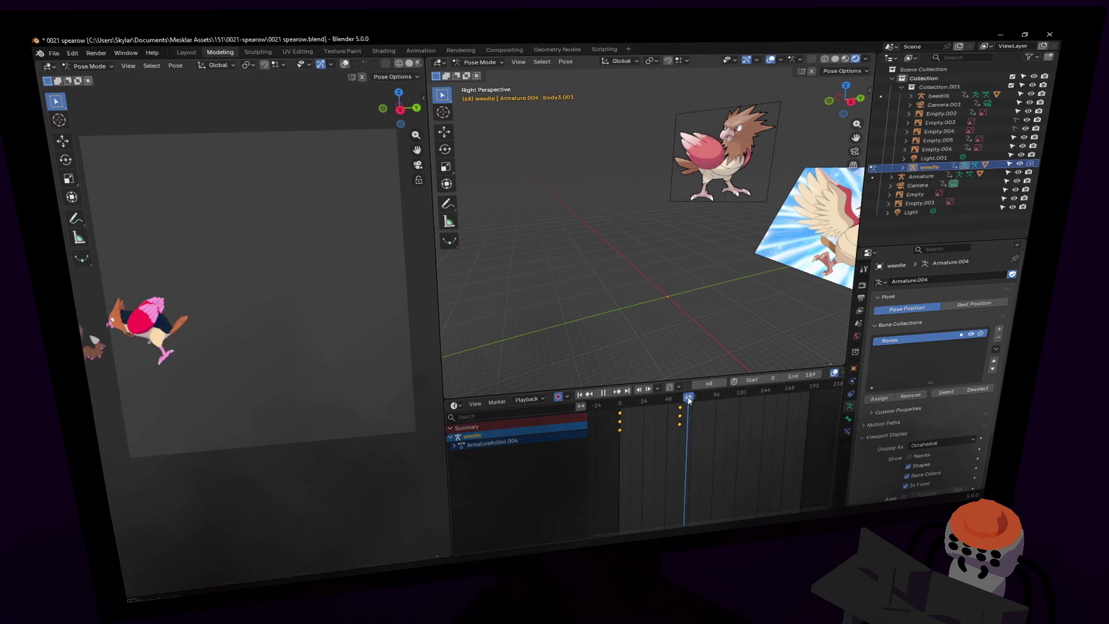
key(Escape)
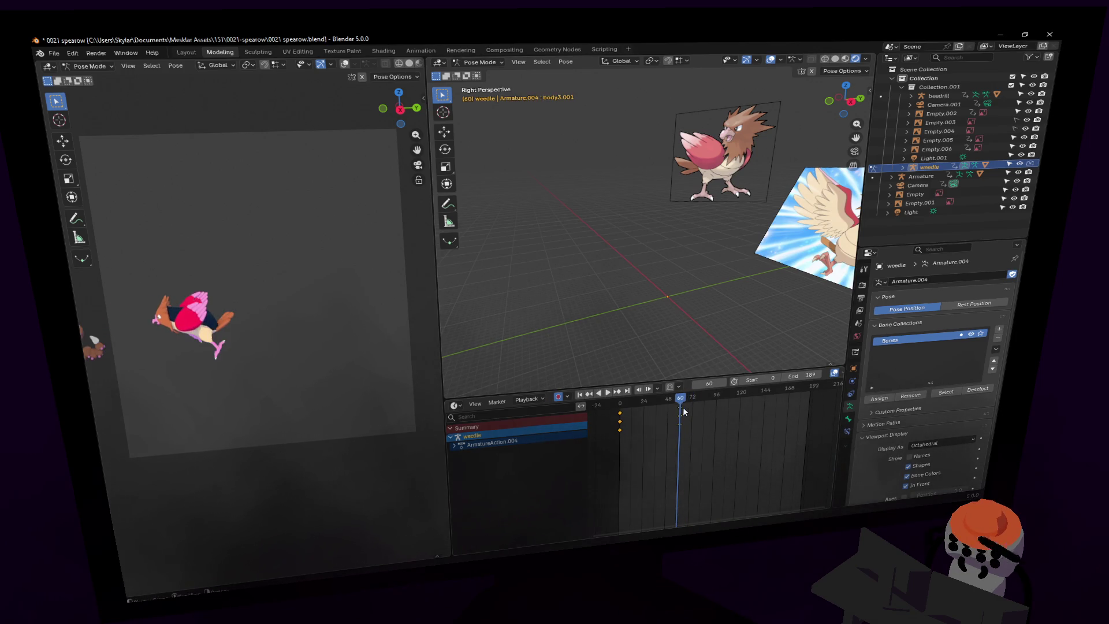
ctrl+scroll(621, 238, down, 6)
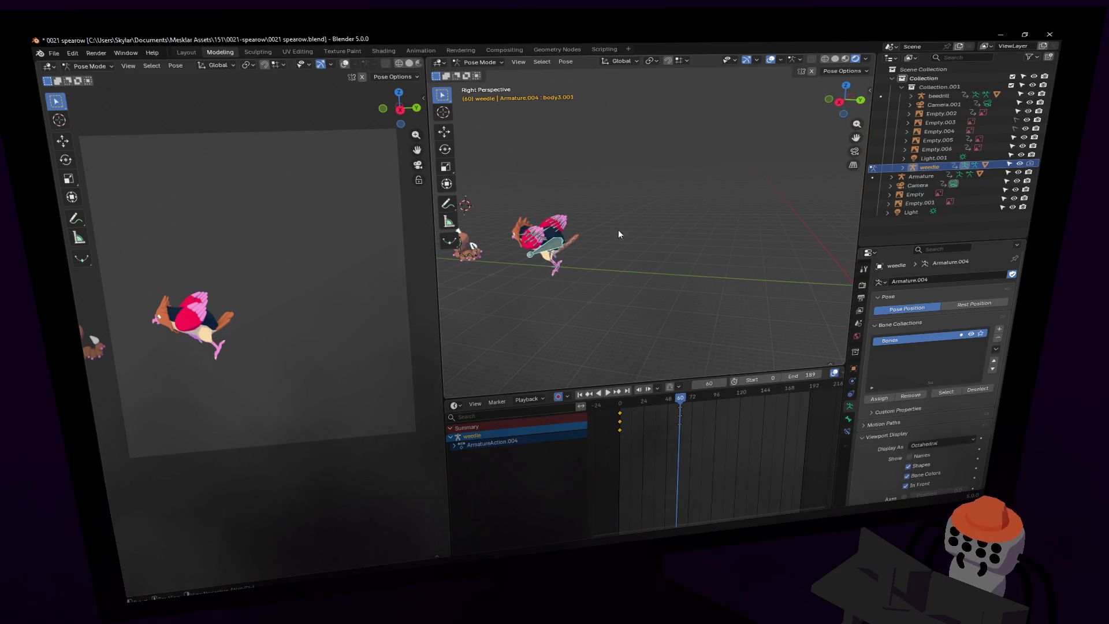
key(g)
key(y)
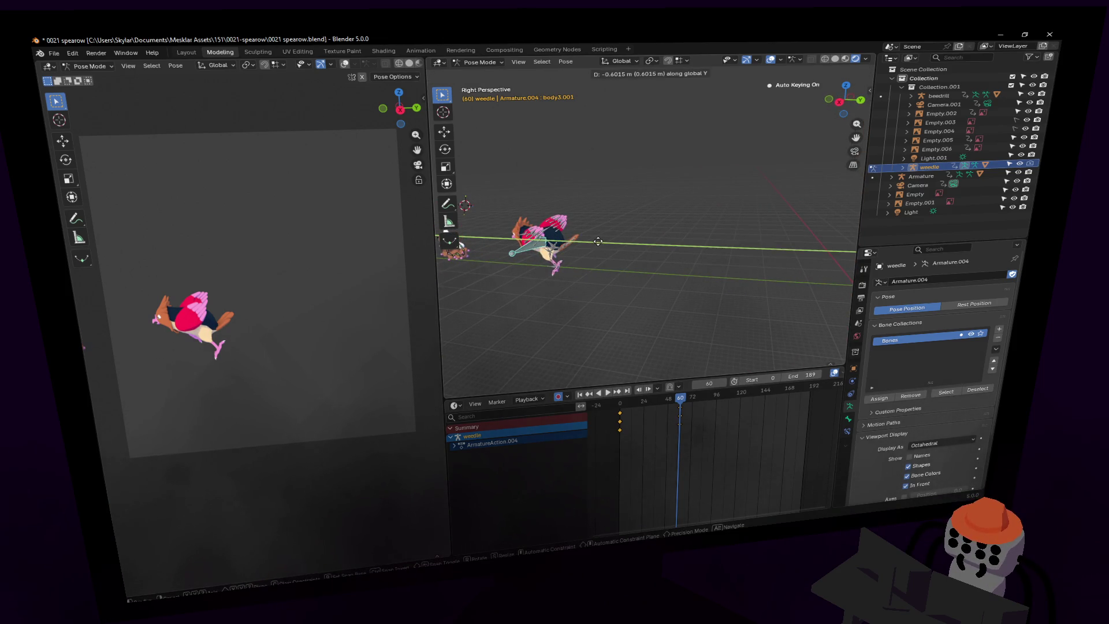
click(597, 241)
Replay the animation from frame 0 to check the change.
key(shift+Left)
key(space)
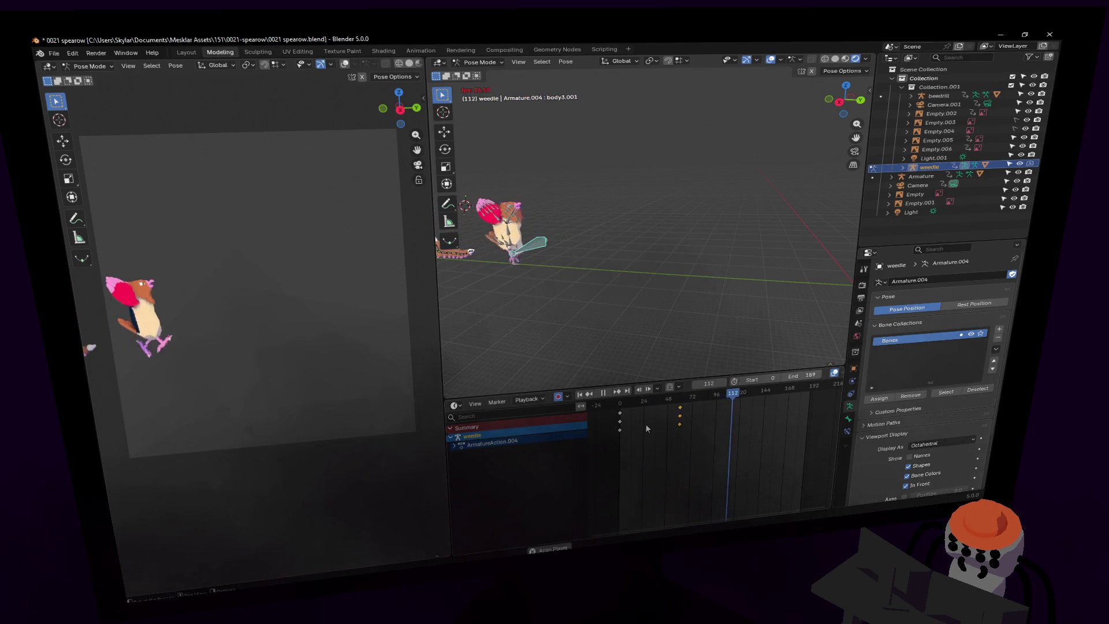
key(Escape)
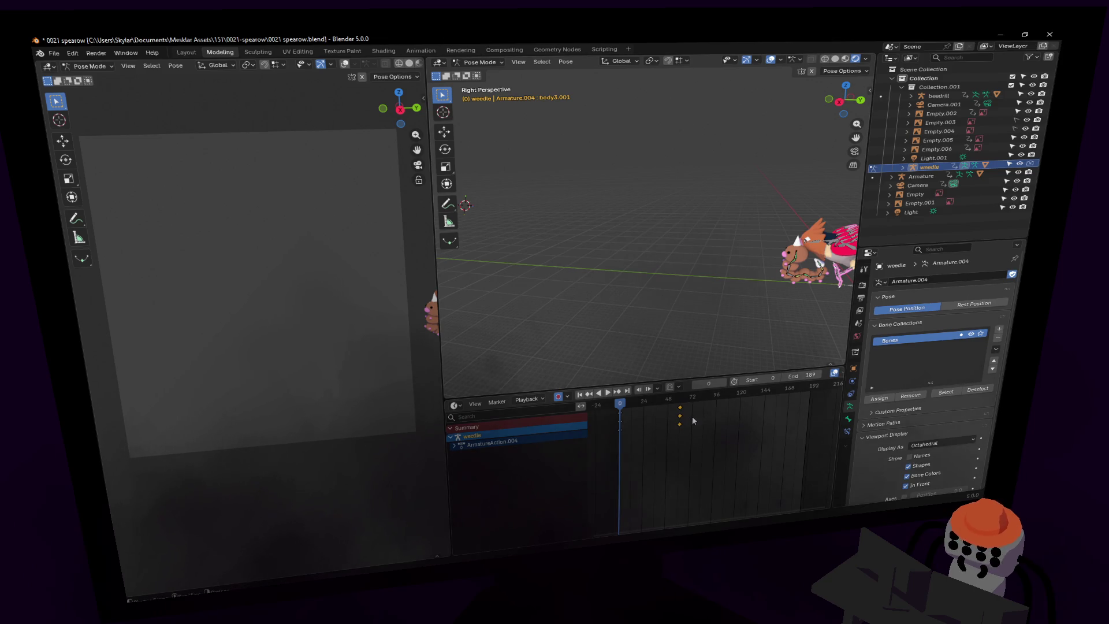
Play and scrub the animation, stopping around frame 87.
key(space)
click(705, 398)
drag(710, 396, 705, 399)
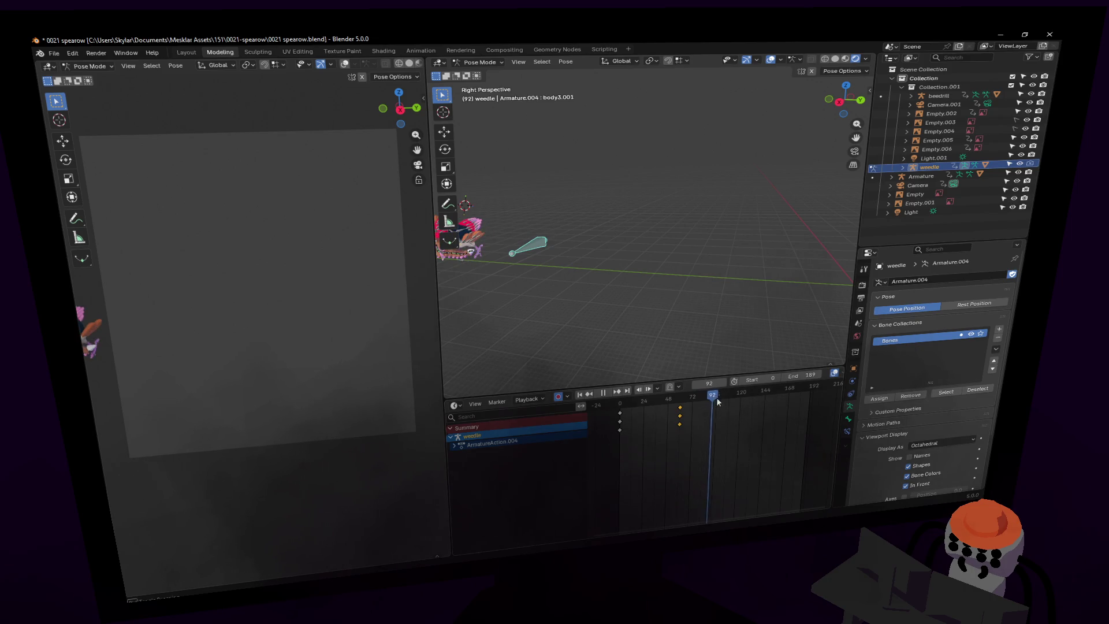
key(Escape)
scroll(698, 247, down, 3)
Fly the view to the Beedrill, return weedle to Object Mode and make the beedrill rig active.
key(shift+grave)
key(w)
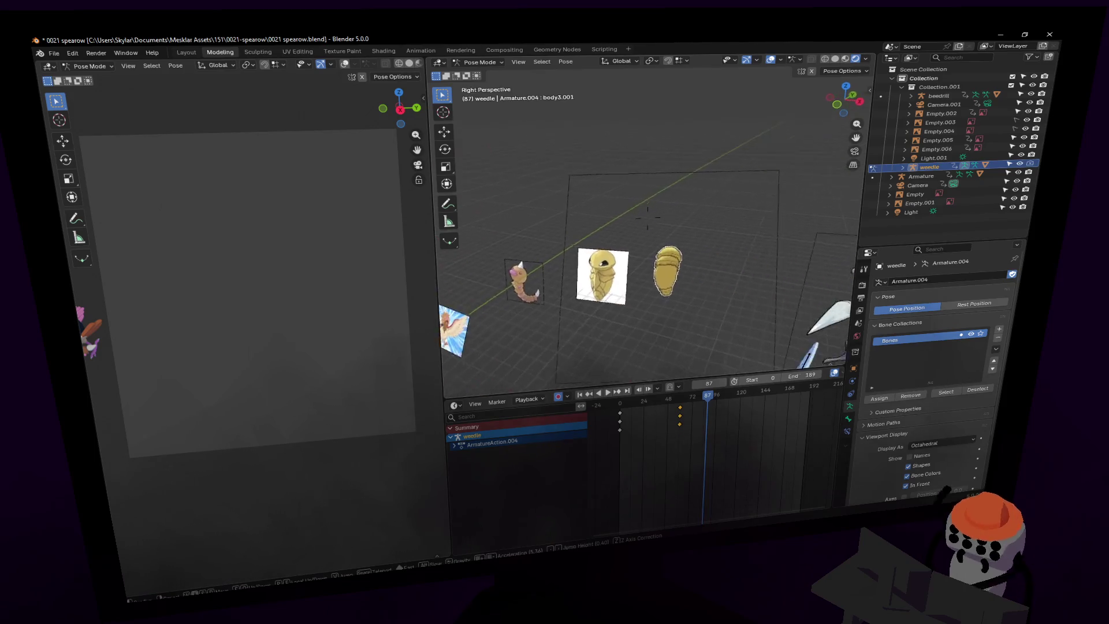
key(Return)
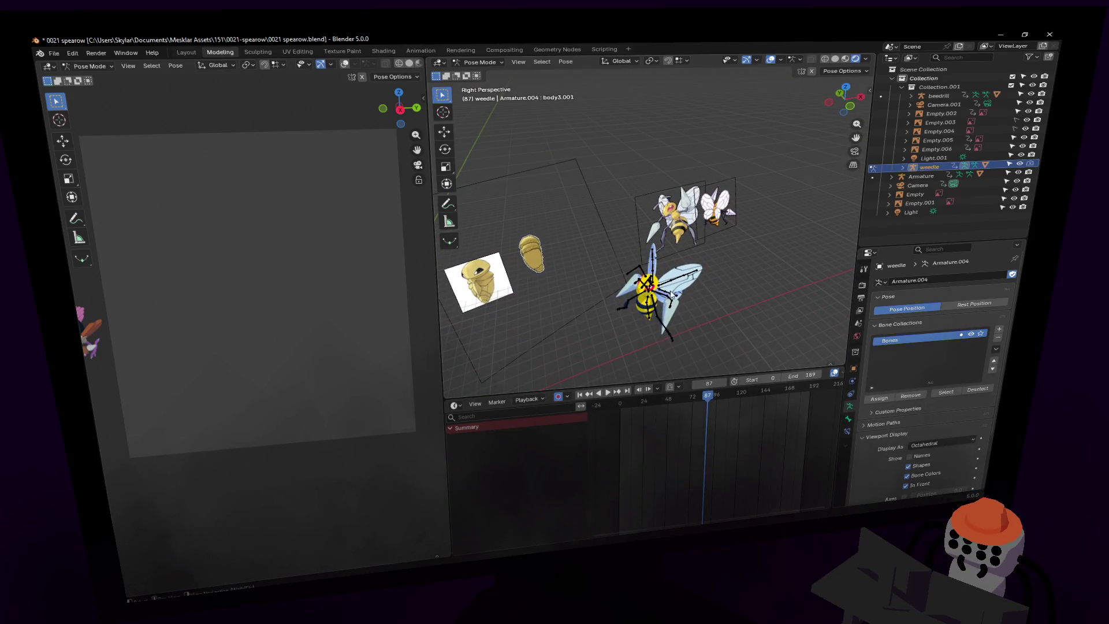
click(485, 73)
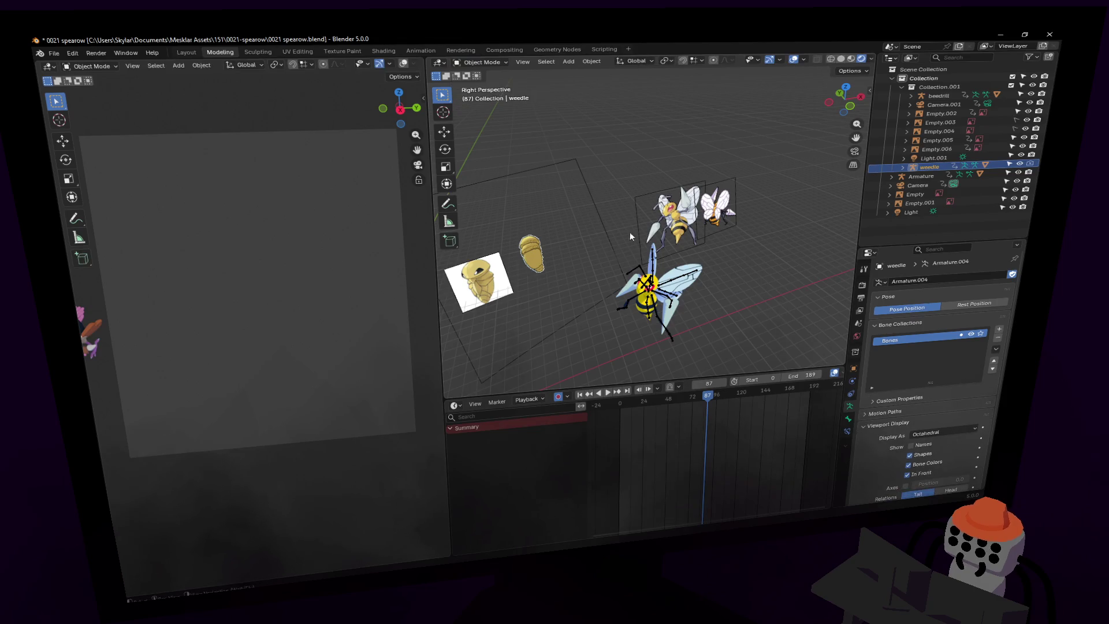
click(644, 286)
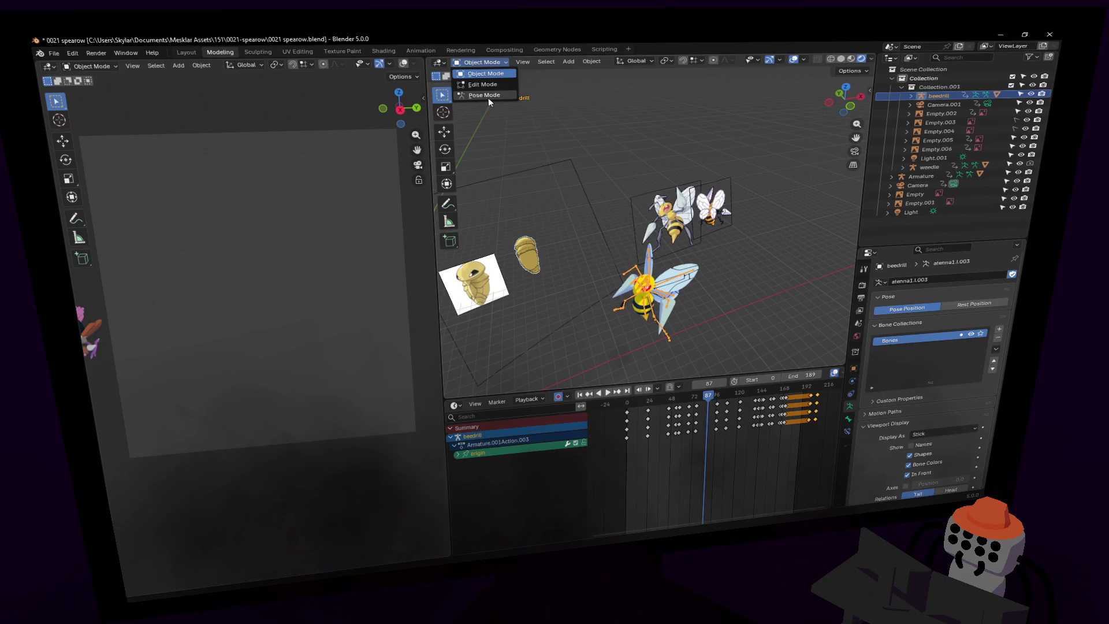
Put the Beedrill rig in Pose Mode, delete all its keyframes, and go to the first frame.
click(488, 96)
middle_drag(759, 429, 756, 434)
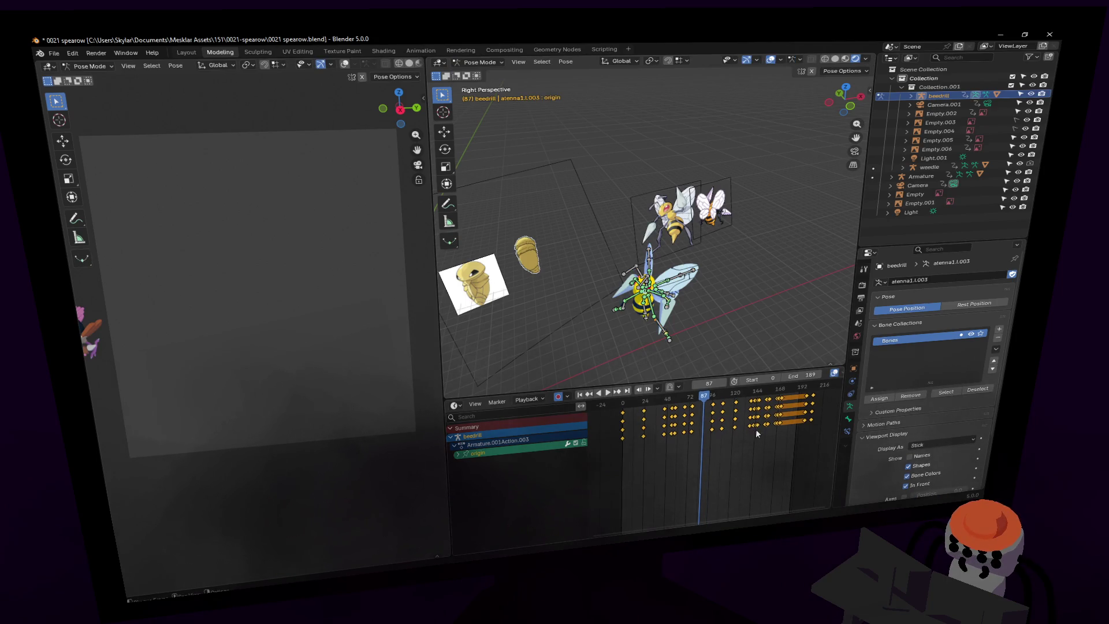
key(a)
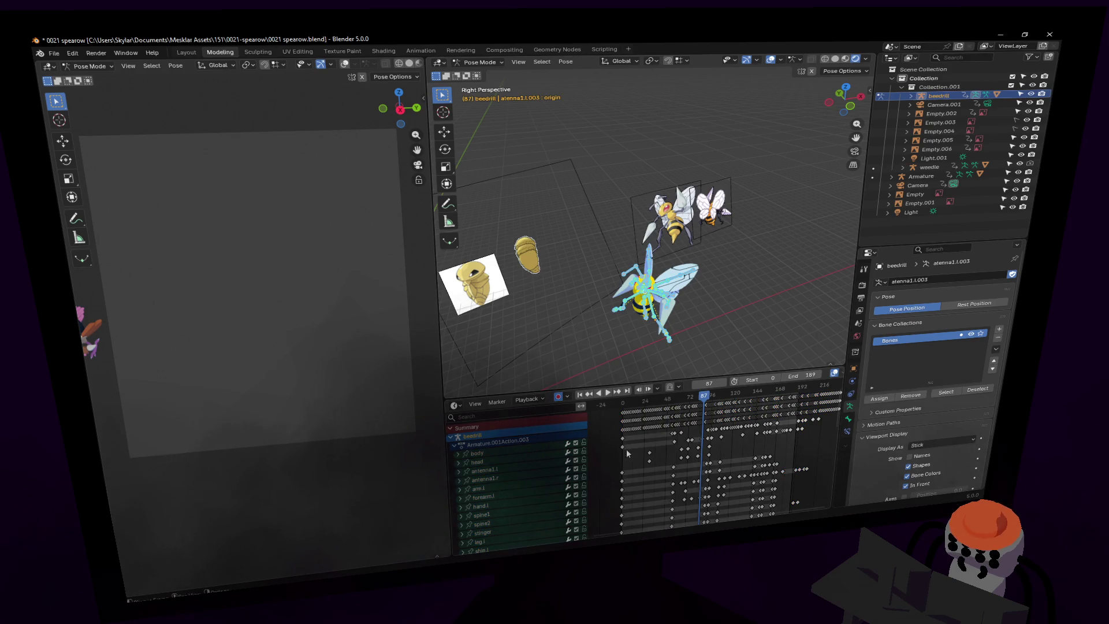
middle_drag(619, 444, 625, 449)
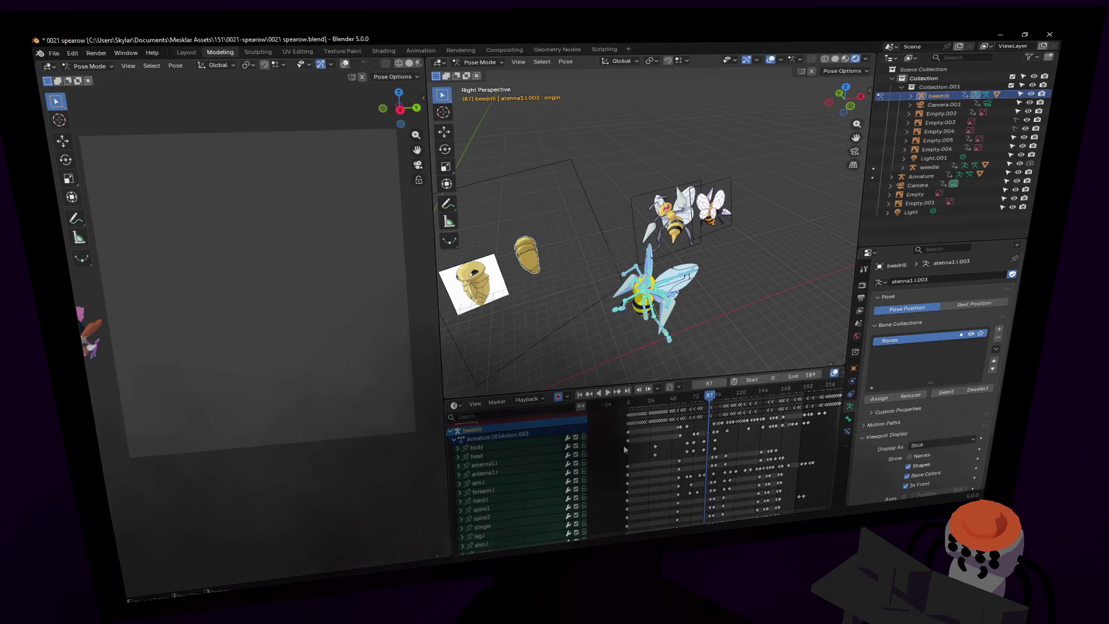
key(a)
key(Delete)
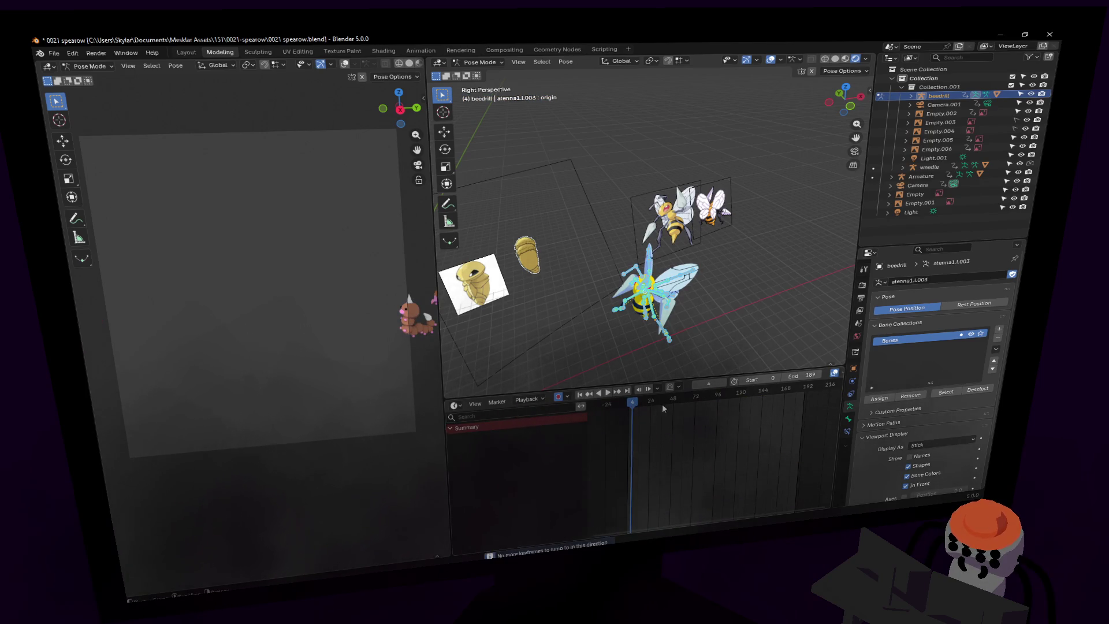
key(shift+Left)
Back the view away and key Beedrill's current pose at frame 0.
key(shift+grave)
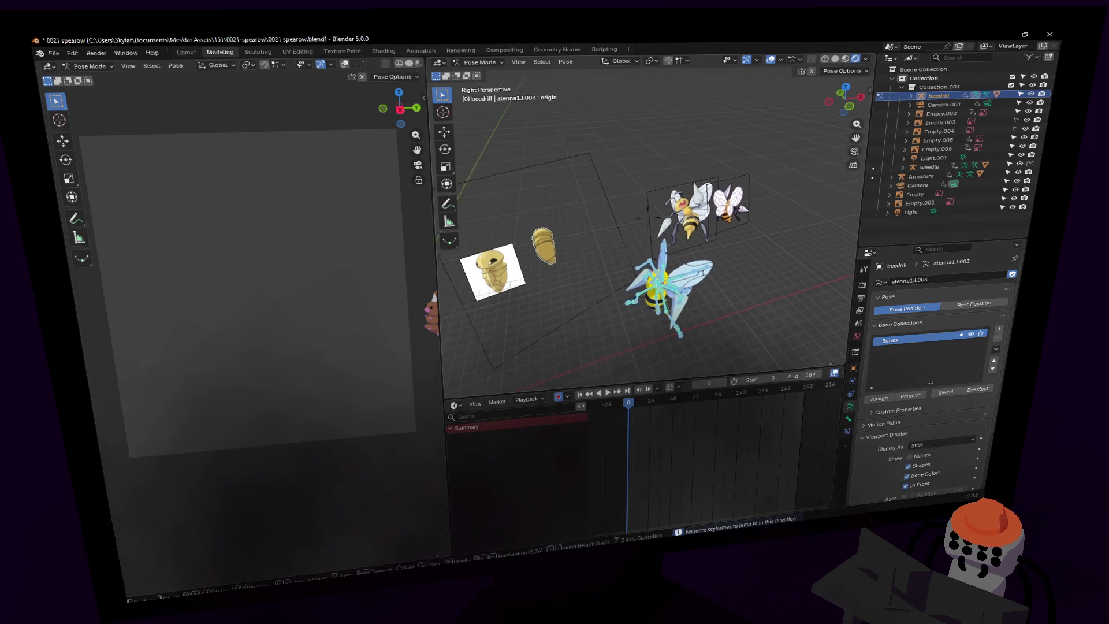
key(s)
click(786, 414)
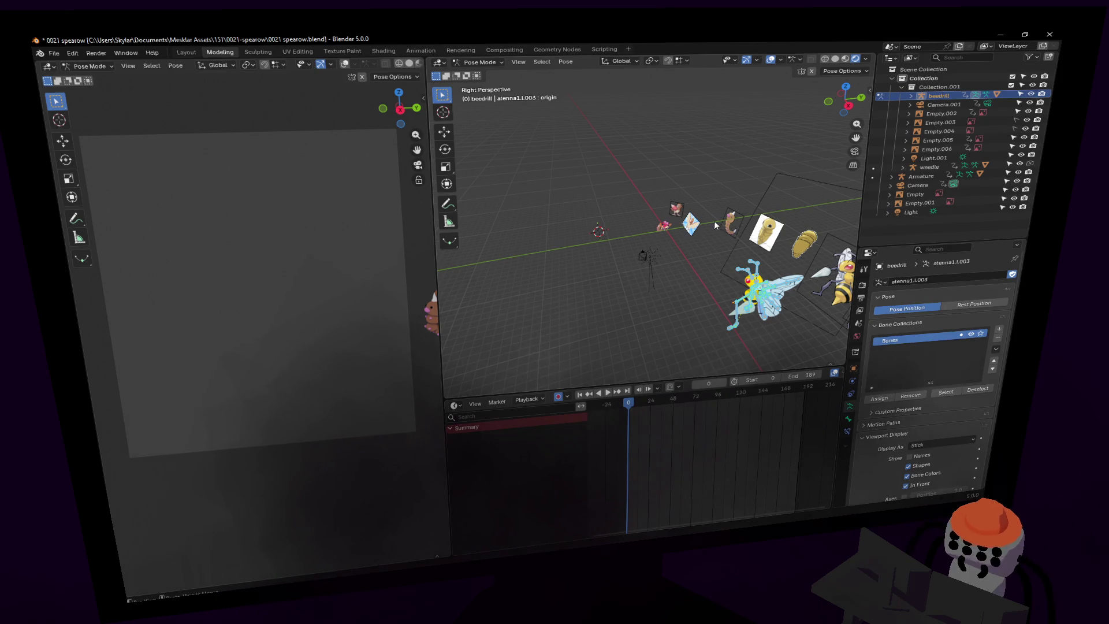
key(i)
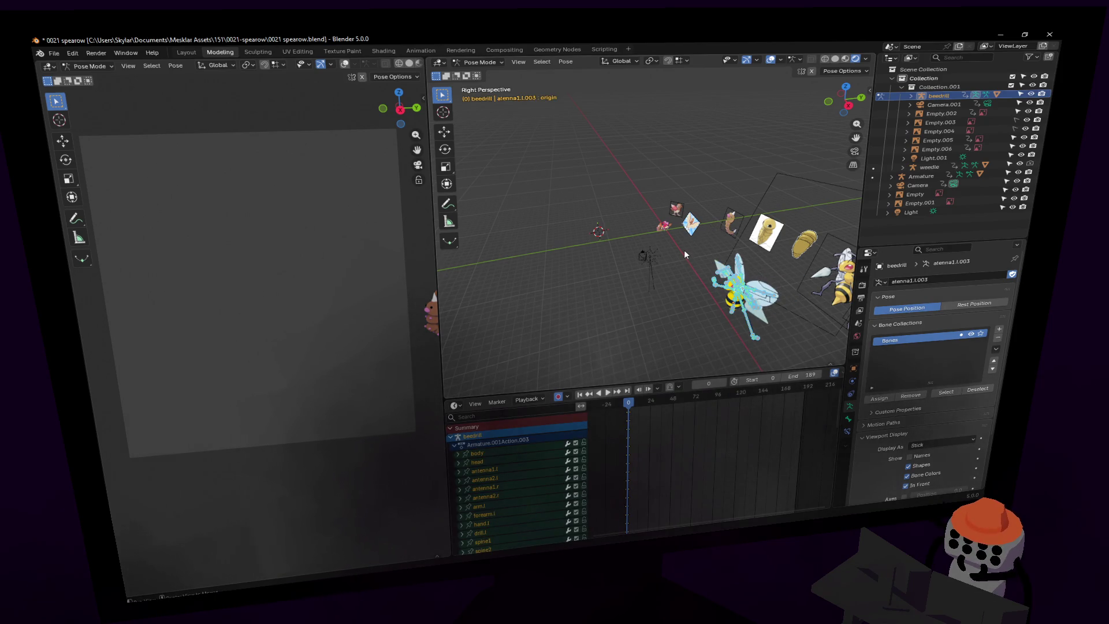
Use walk navigation to fly the view up close to the second Beedrill.
key(shift+grave)
key(w)
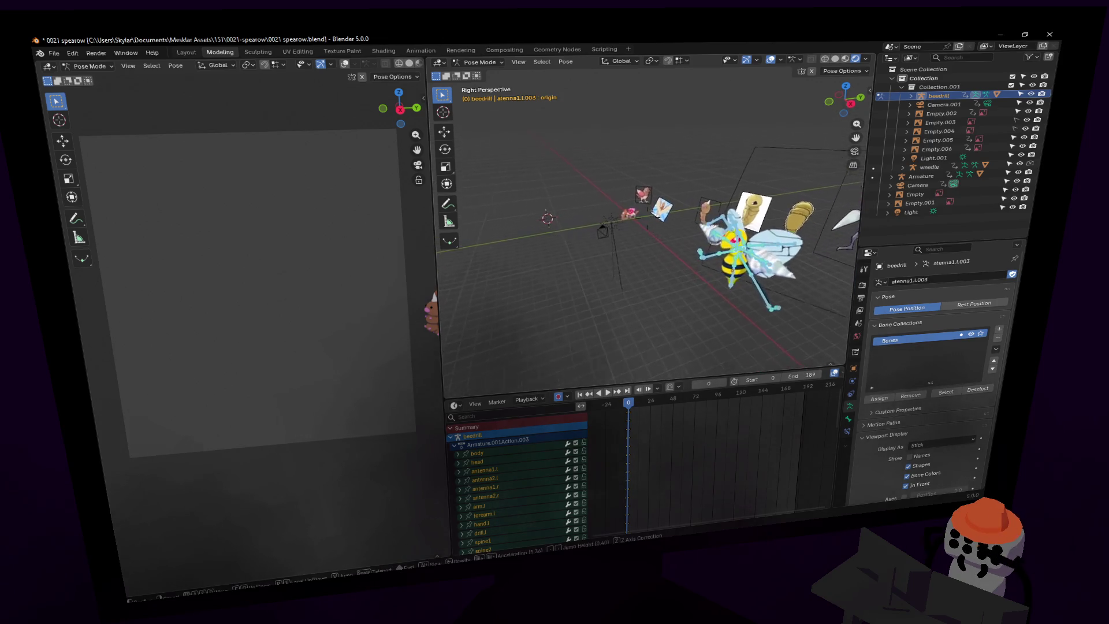
click(663, 384)
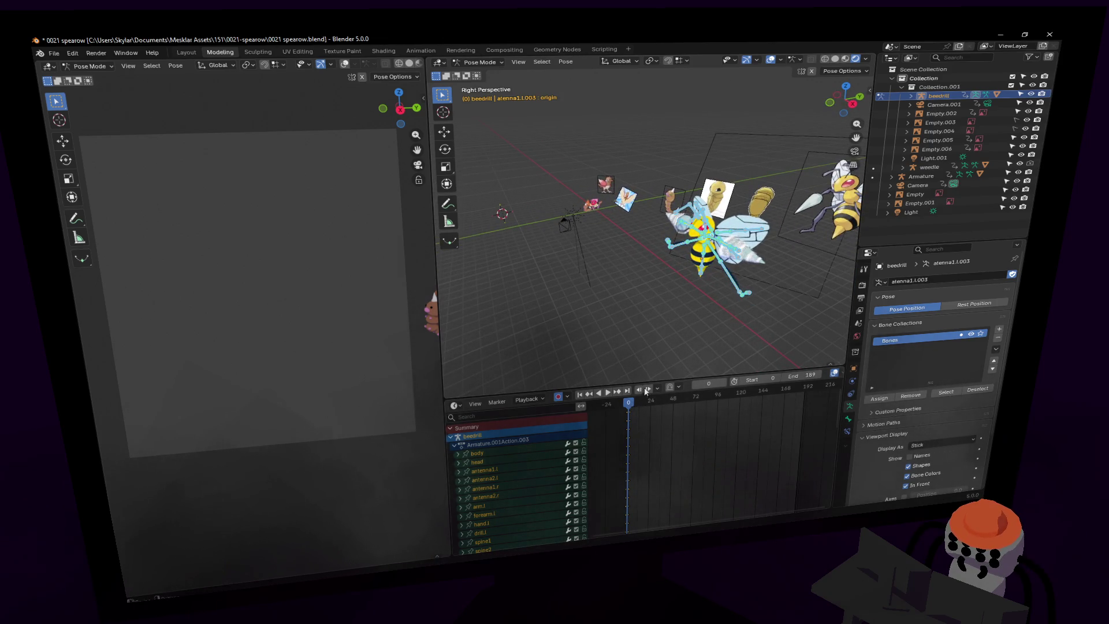
key(shift+grave)
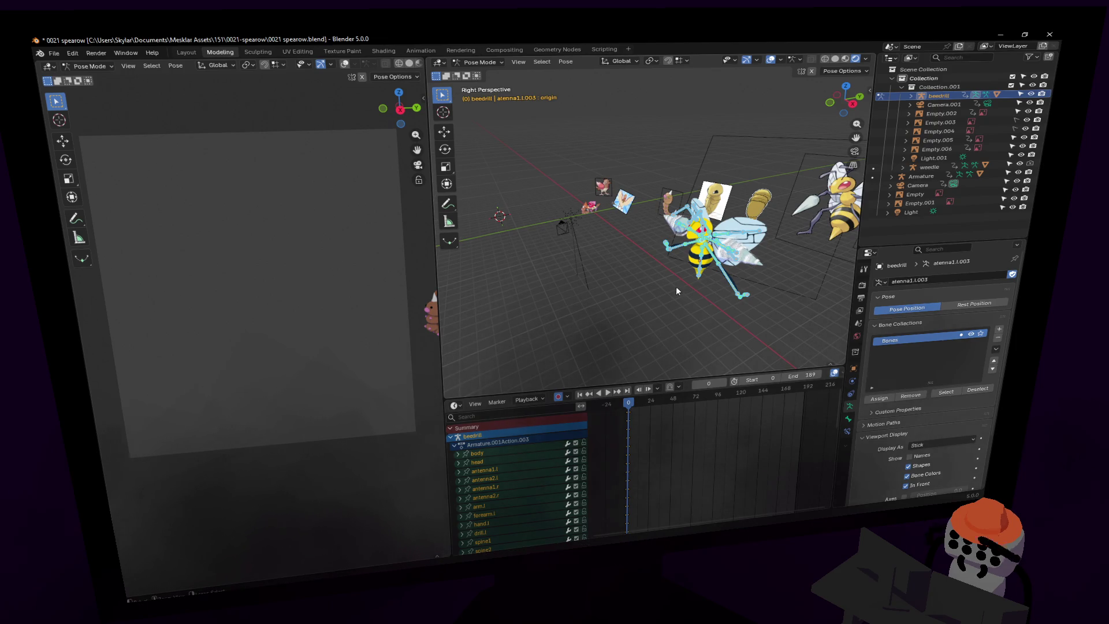
key(shift+grave)
key(w)
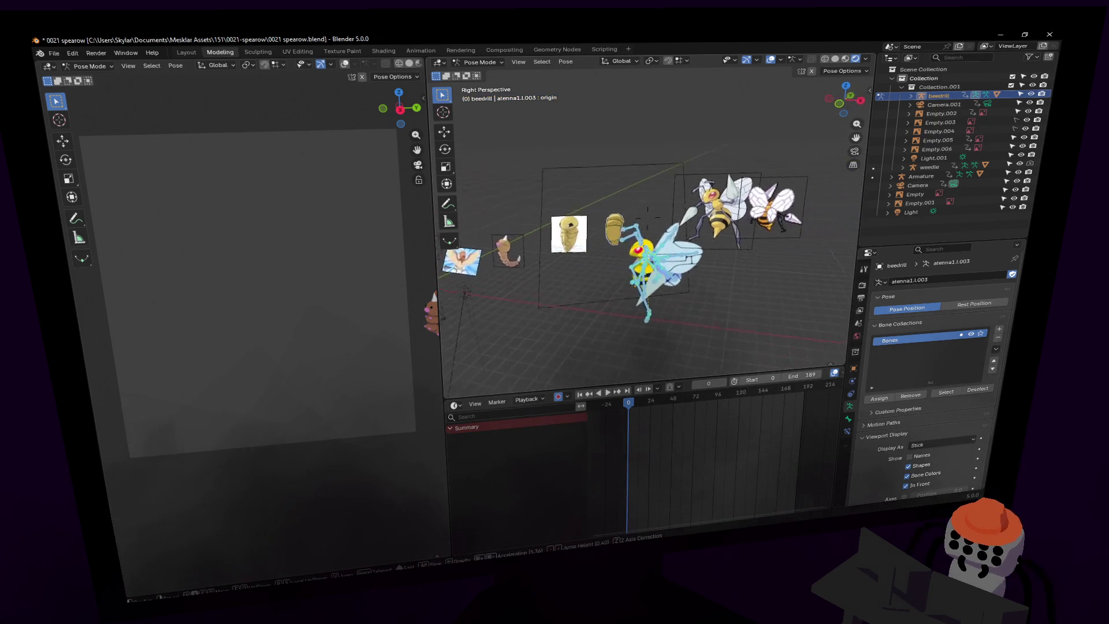
key(s)
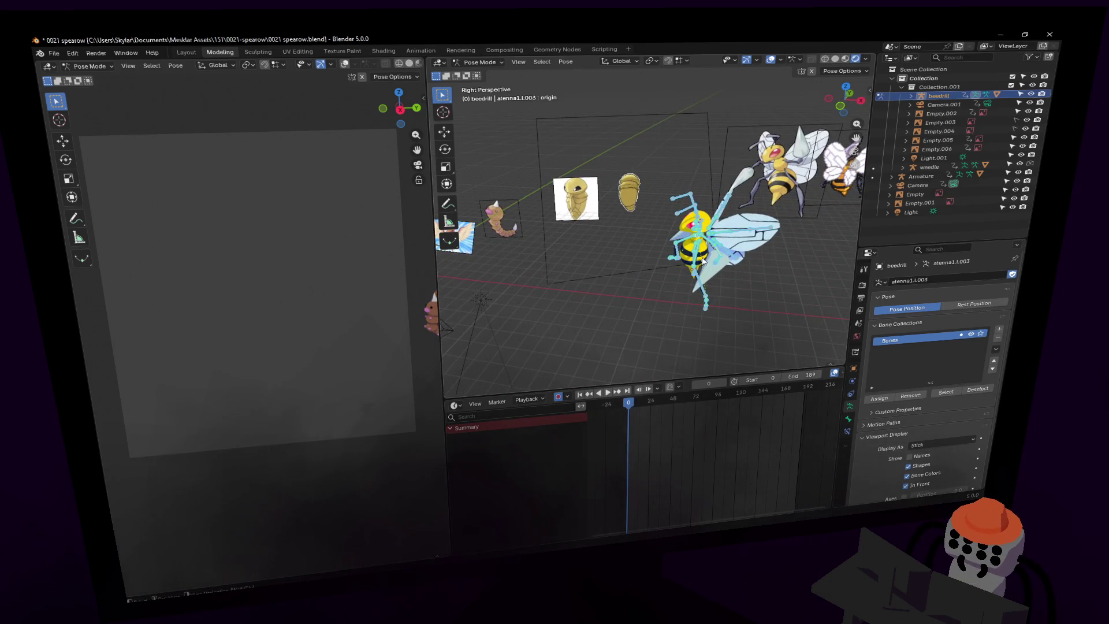
key(w)
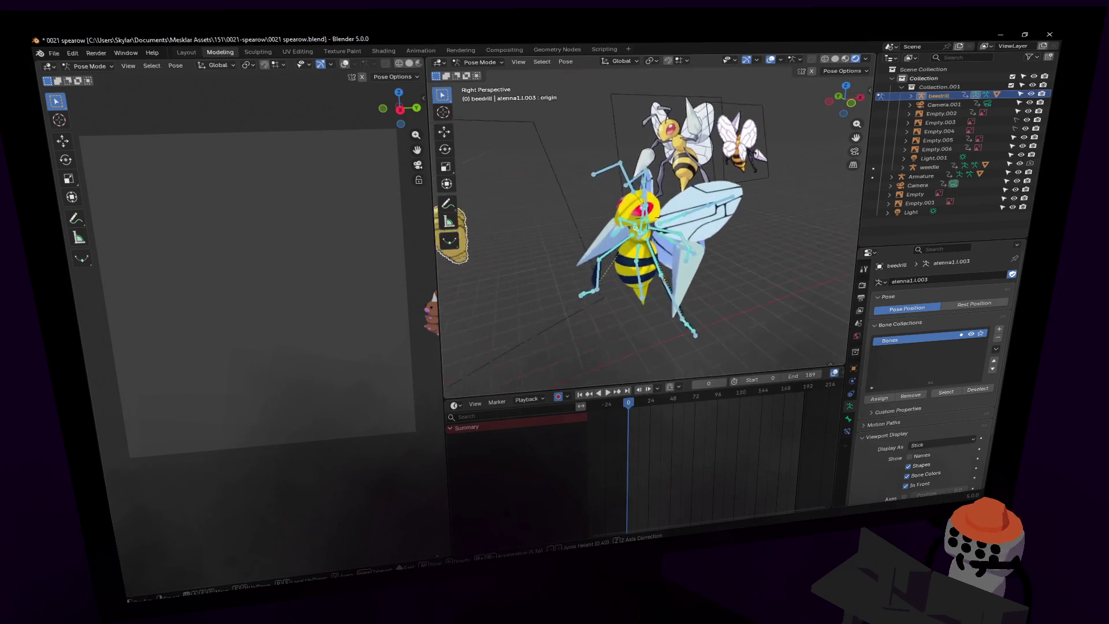
click(711, 244)
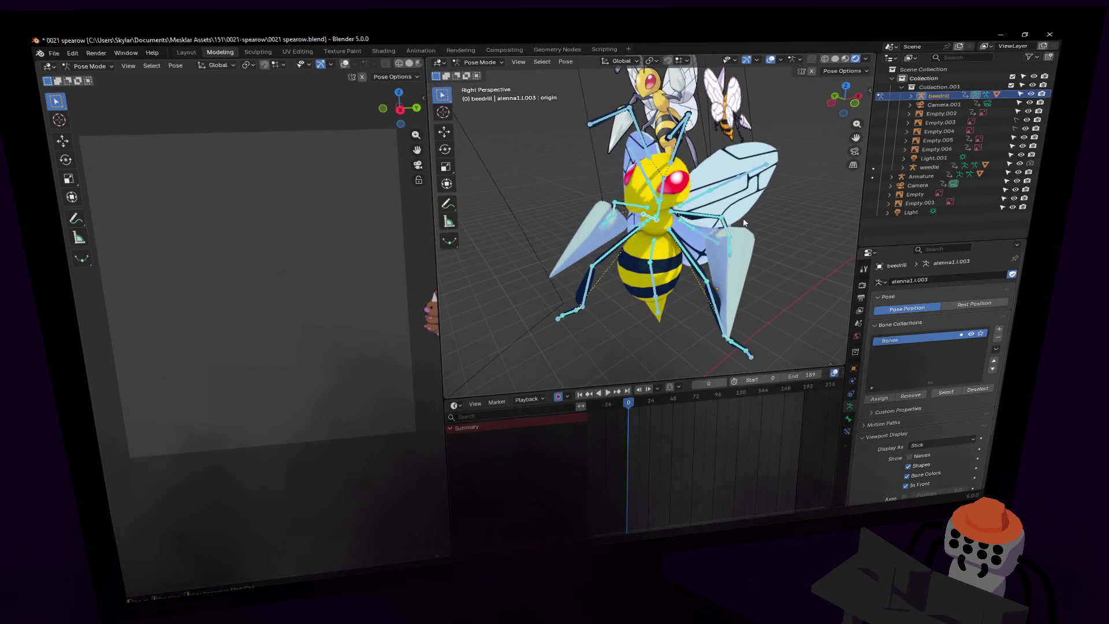
Select only the origin bone and start moving it on the horizontal plane (Shift+Z).
key(i)
middle_drag(743, 217, 655, 247)
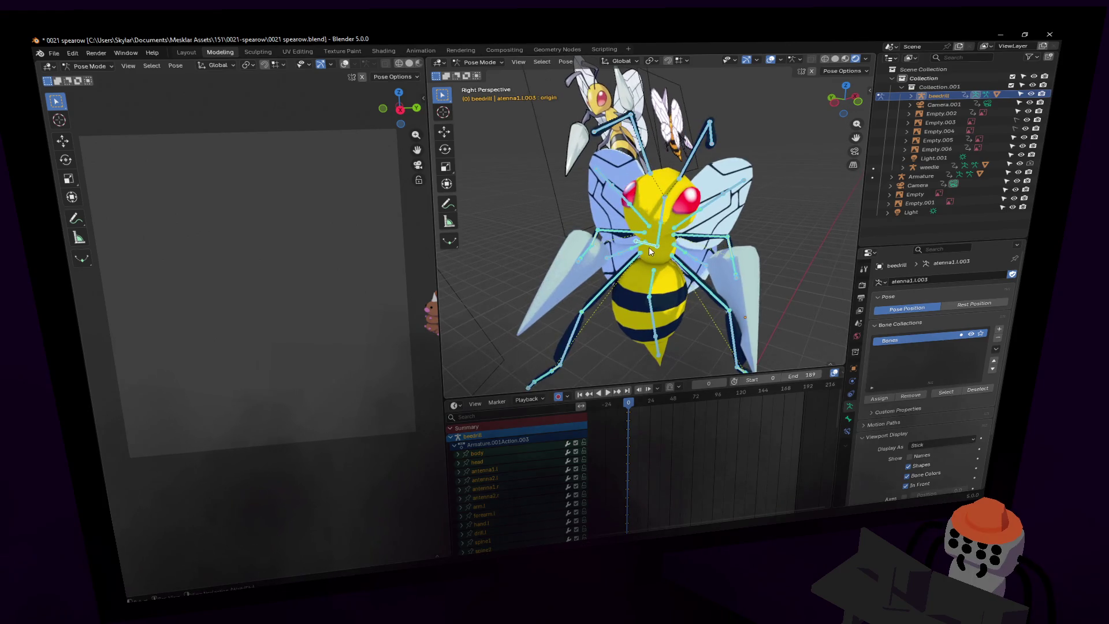
click(649, 247)
key(shift+grave)
key(s)
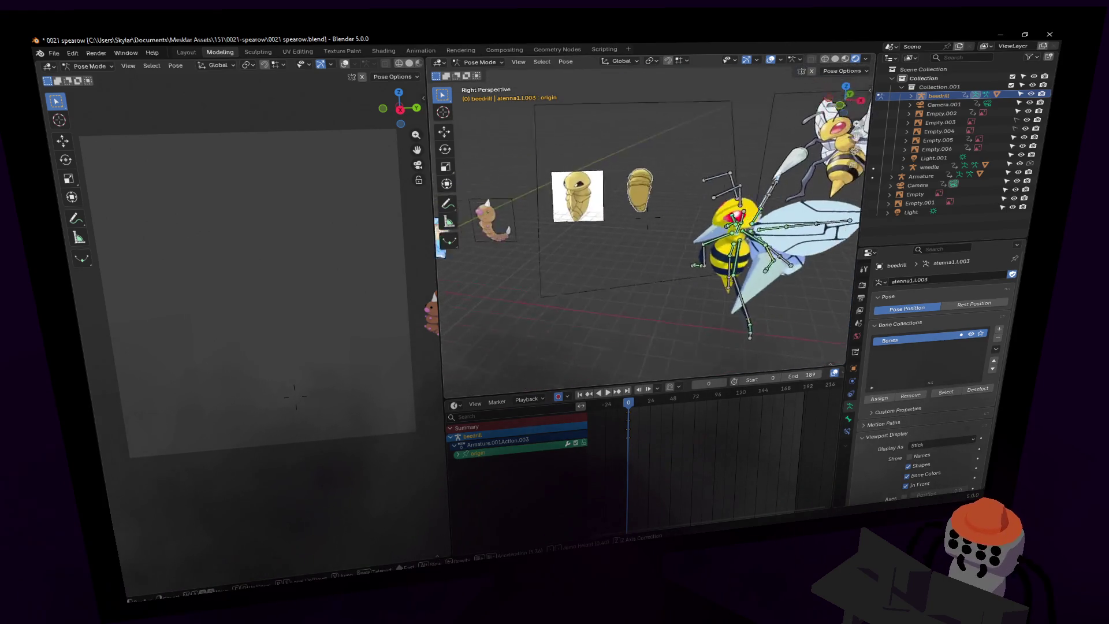
click(682, 253)
key(shift+z)
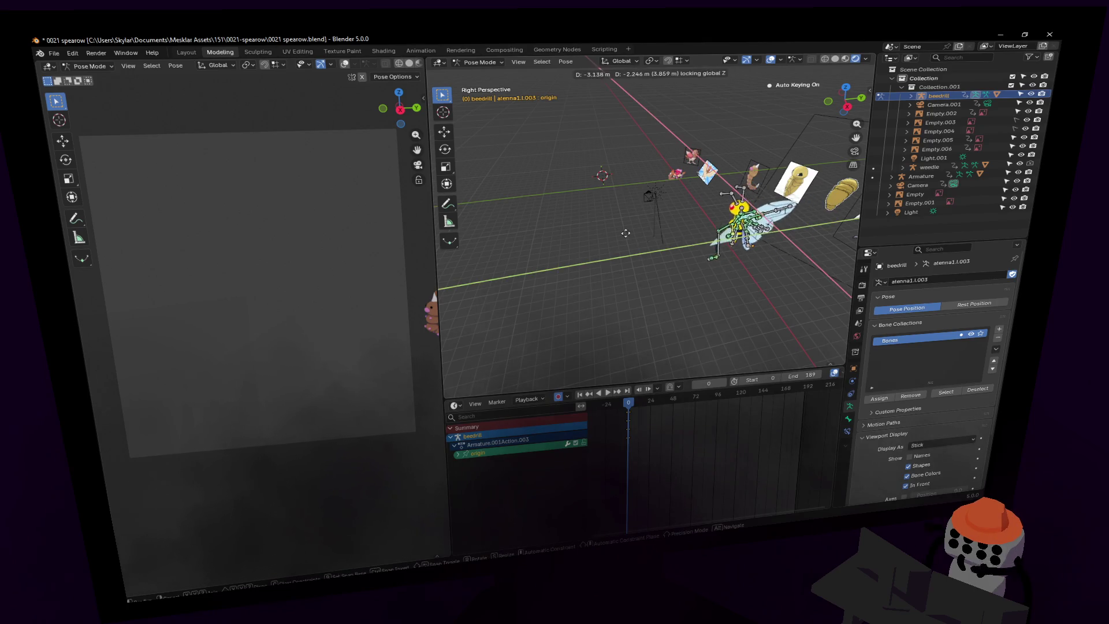
Move the Beedrill rig to the scene origin and lower it 2.896 m along Z.
click(540, 170)
key(g)
key(z)
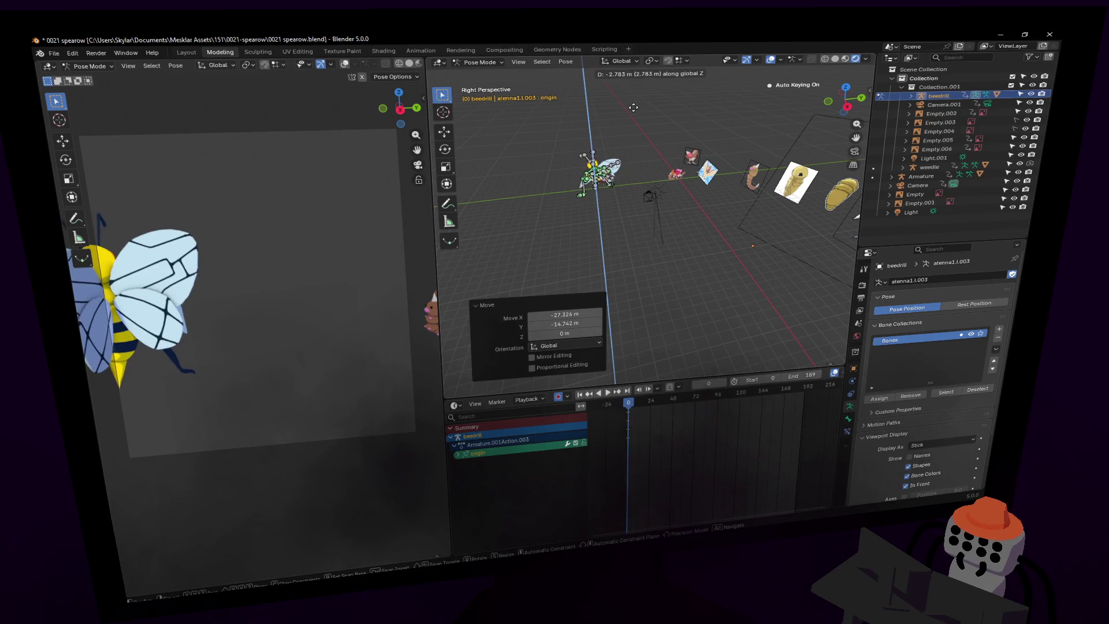
click(631, 99)
Rotate the whole rig -130° around the vertical Z axis.
key(shift+grave)
key(w)
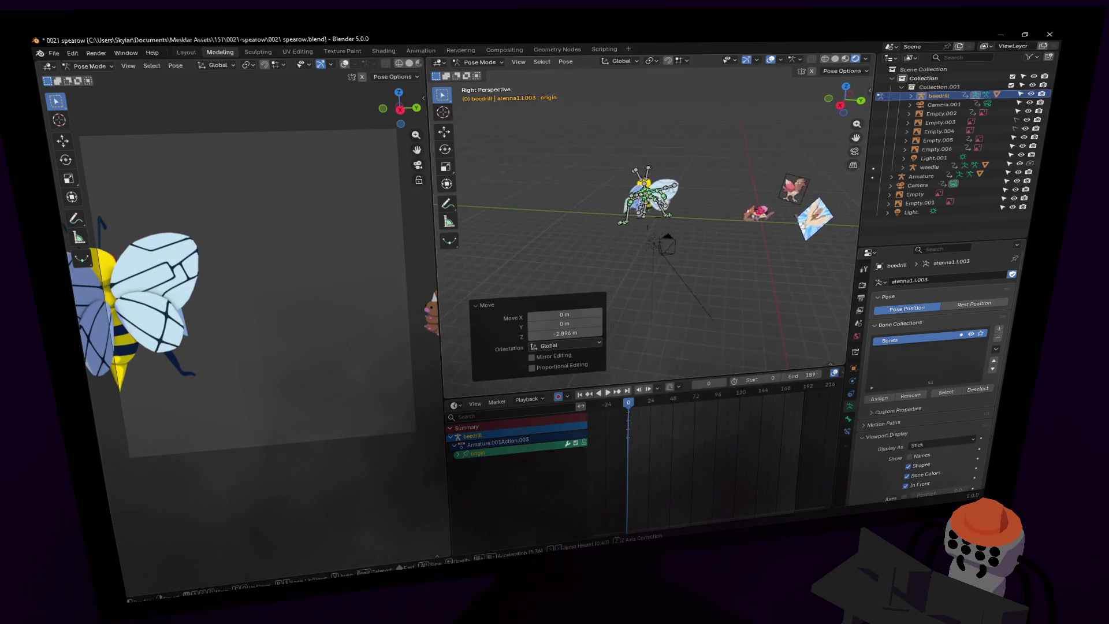
key(Return)
key(r)
key(z)
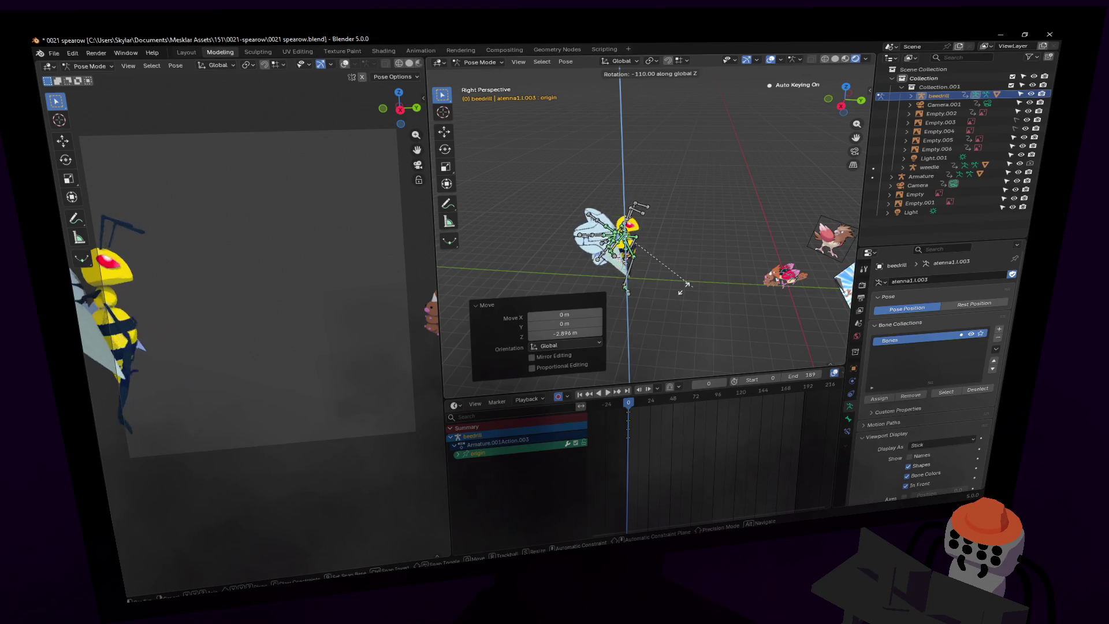
click(656, 282)
Fly in close to the bee, select the stinger bone, and check Pose Options.
key(shift+grave)
key(w)
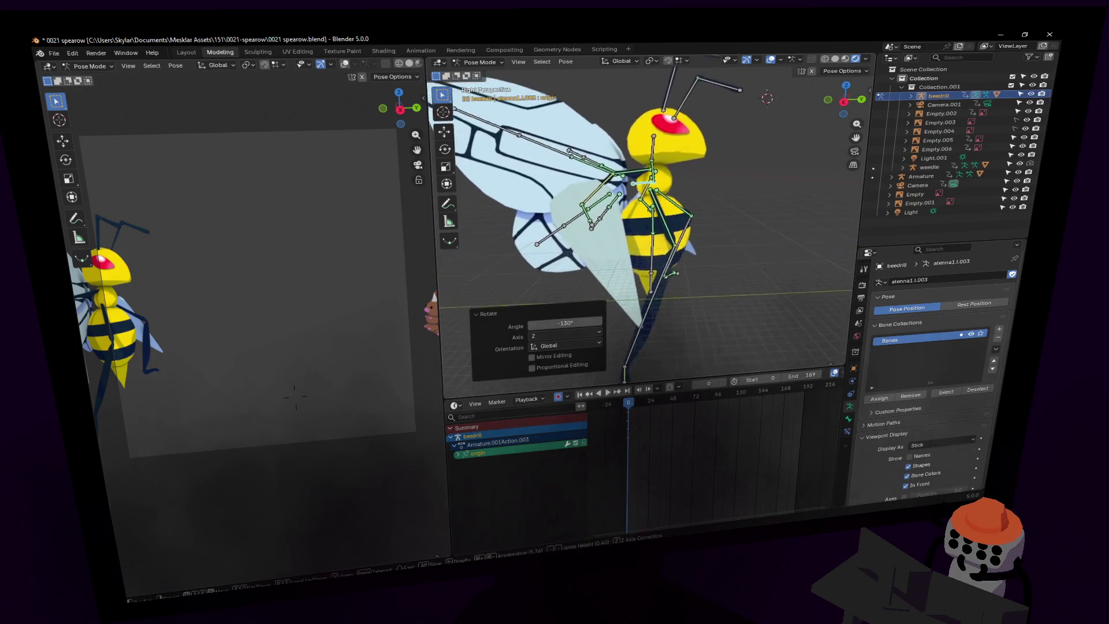
click(645, 309)
click(651, 284)
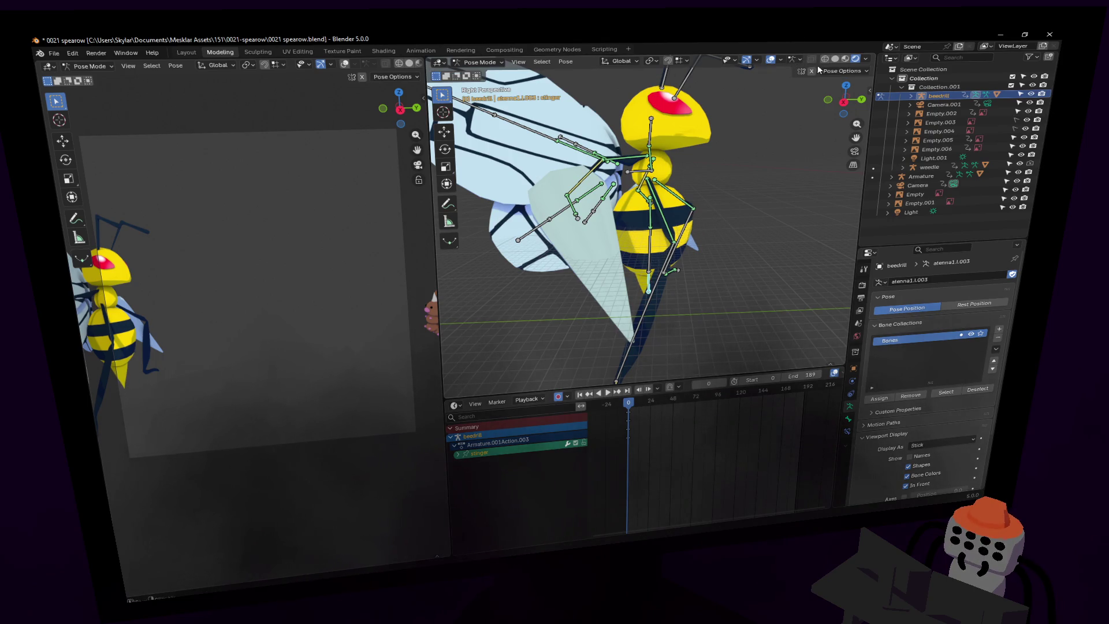
click(839, 71)
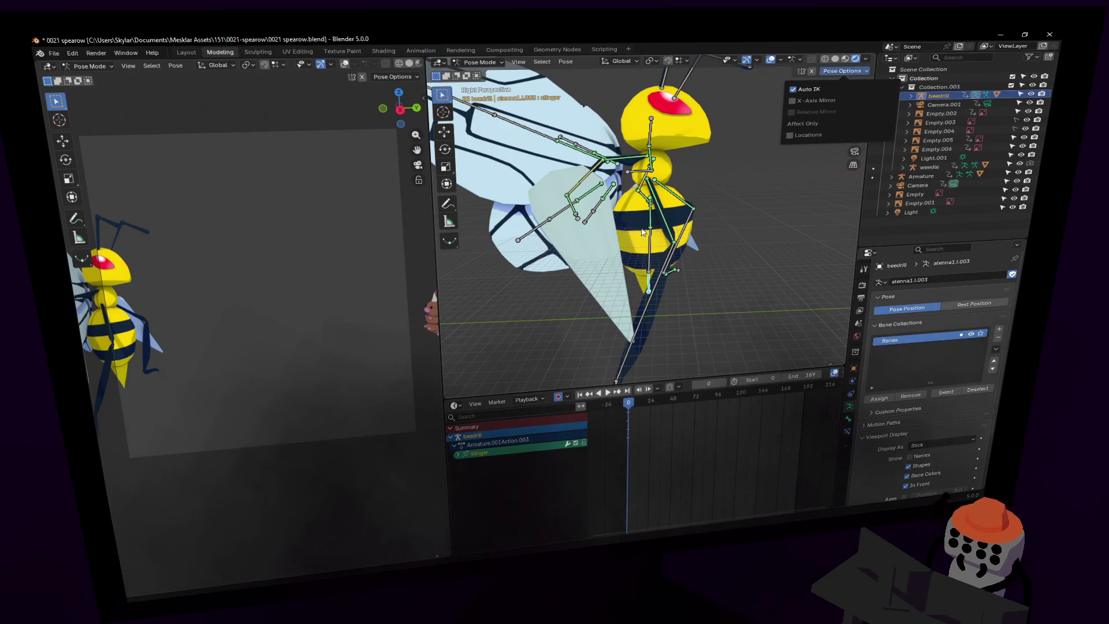
Reposition the stinger chain and wing bones, cancelling the last move to revert.
key(g)
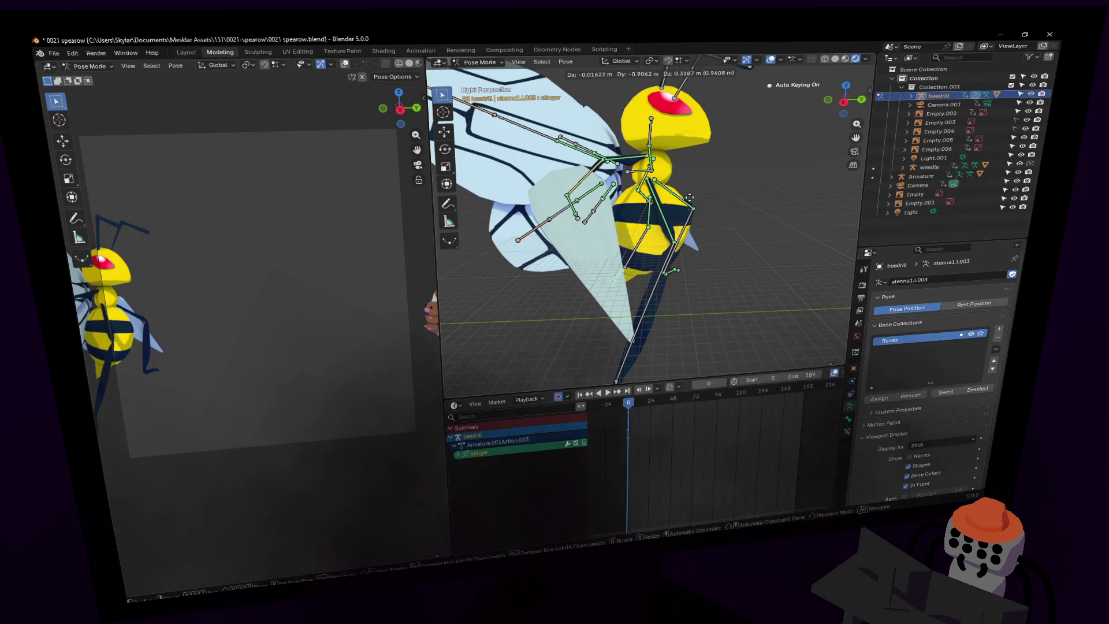
click(688, 195)
scroll(726, 180, down, 3)
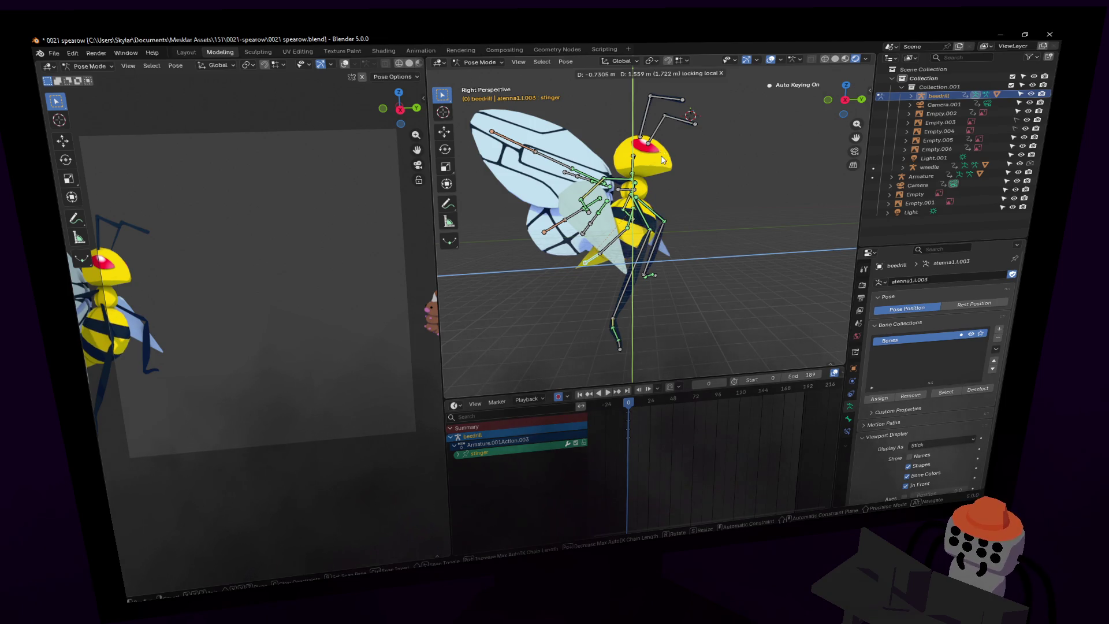
click(662, 160)
key(shift+grave)
key(g)
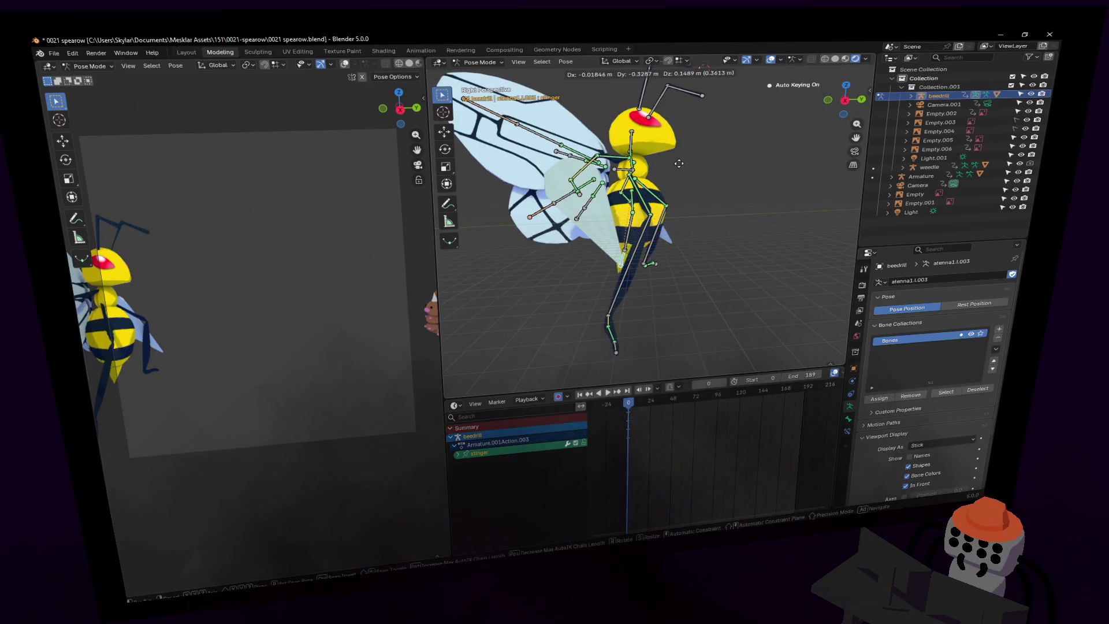
click(643, 151)
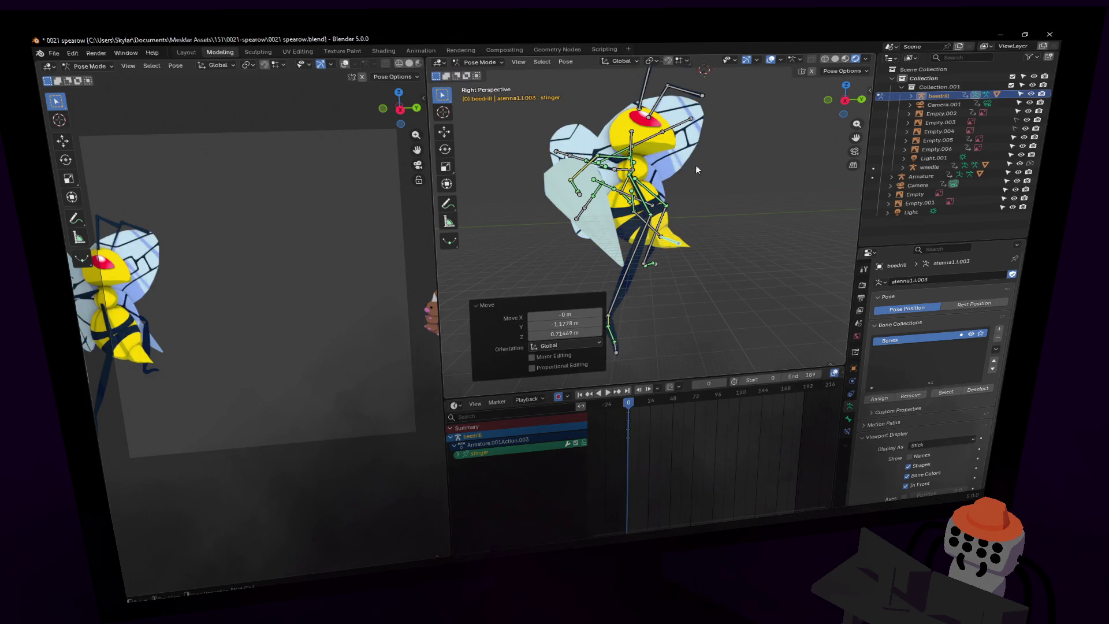
key(shift+grave)
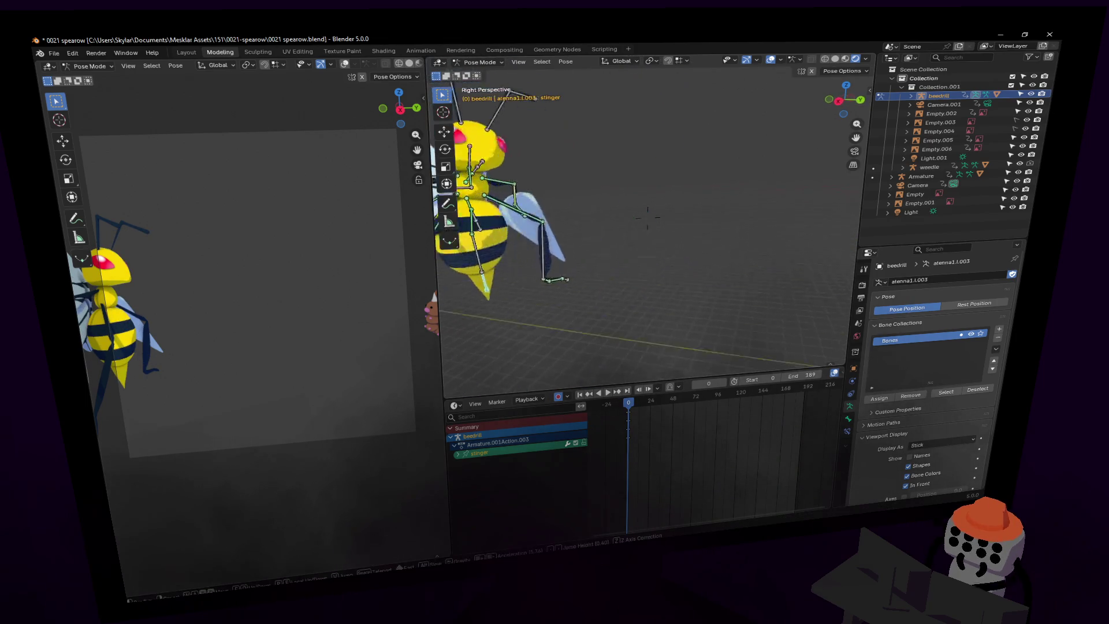
click(730, 149)
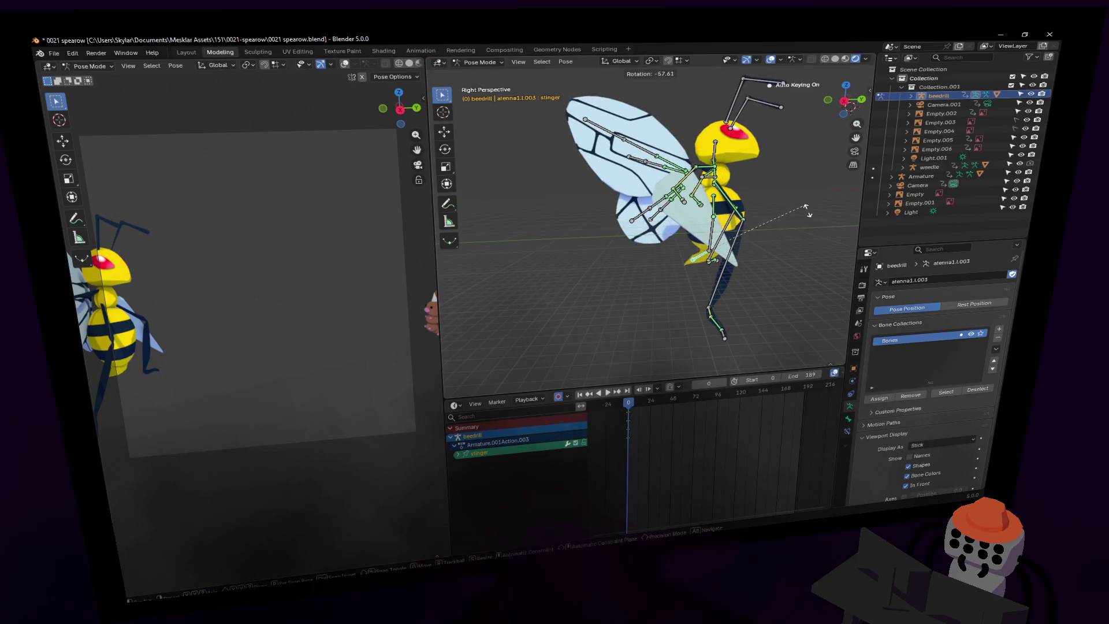
click(787, 177)
key(g)
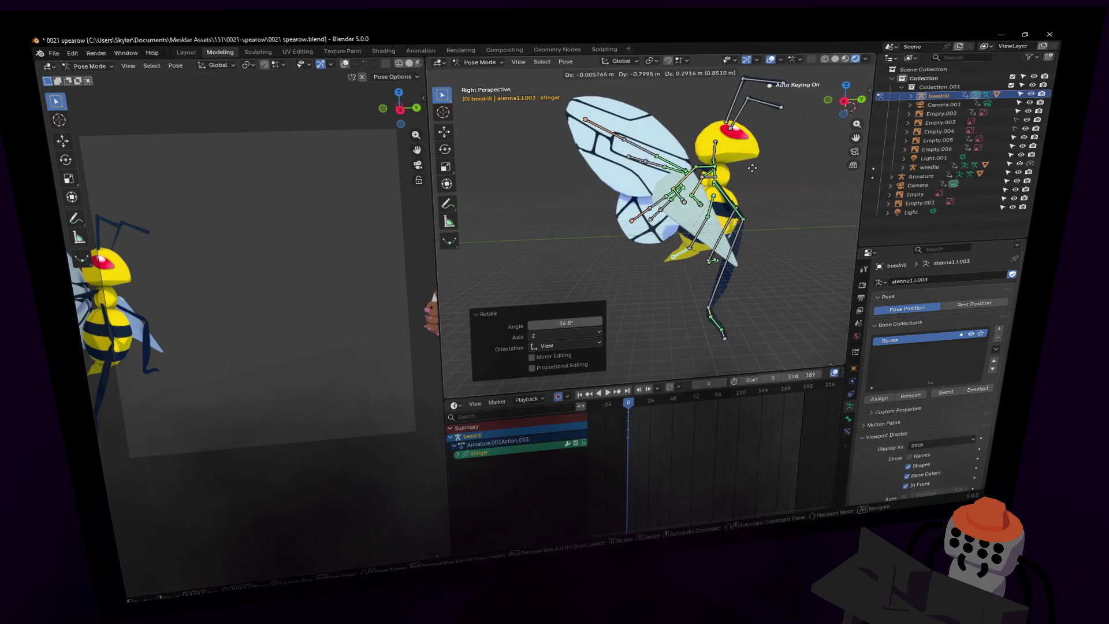
right_click(752, 168)
Bend the spine2 bone by -32.5° around X.
key(shift+grave)
key(w)
click(715, 264)
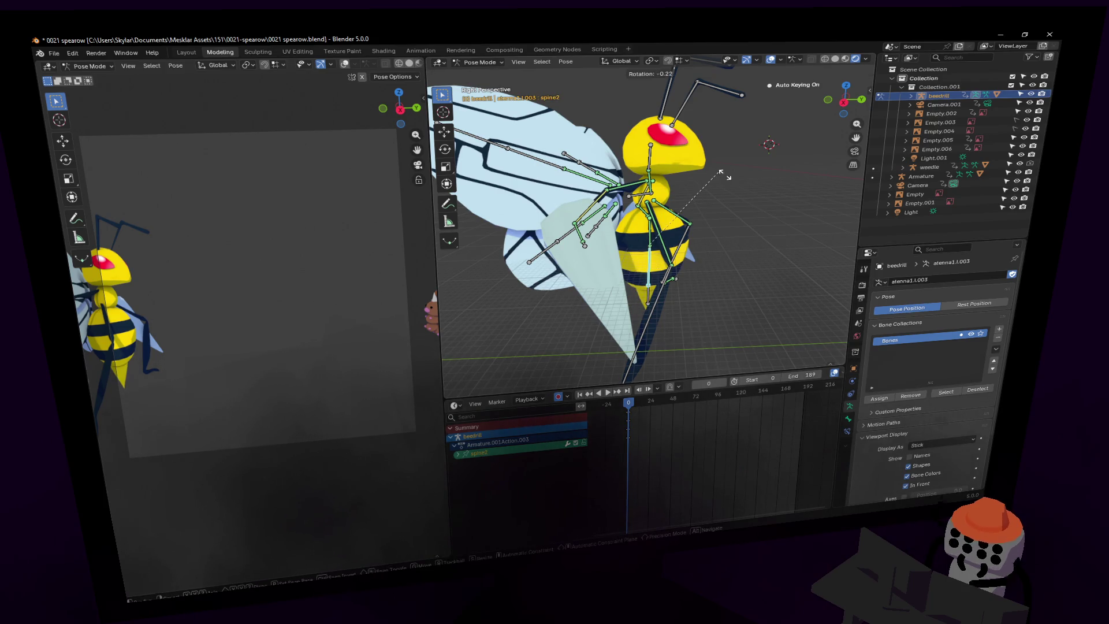
click(726, 227)
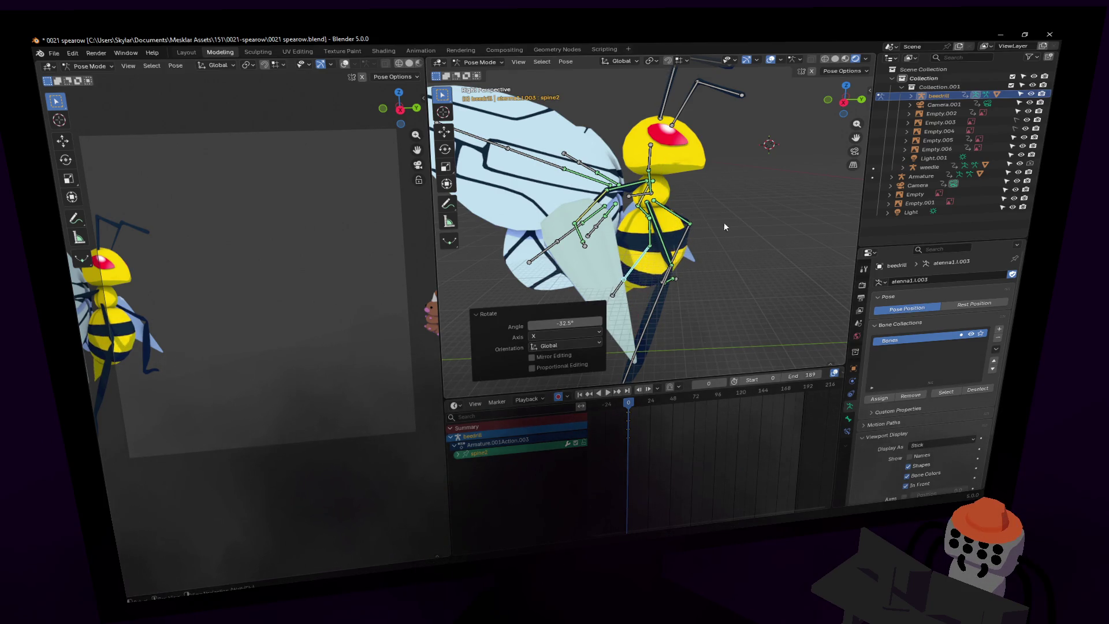
Tilt the stinger bone by -16.7° around X.
click(619, 286)
key(r)
click(762, 191)
key(shift+grave)
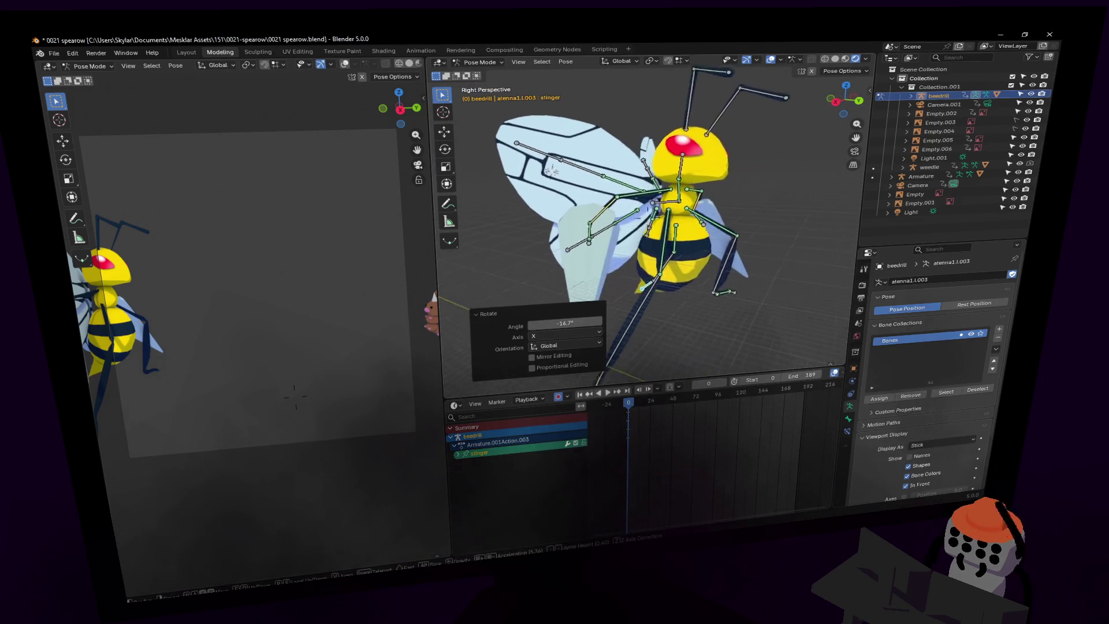
click(651, 195)
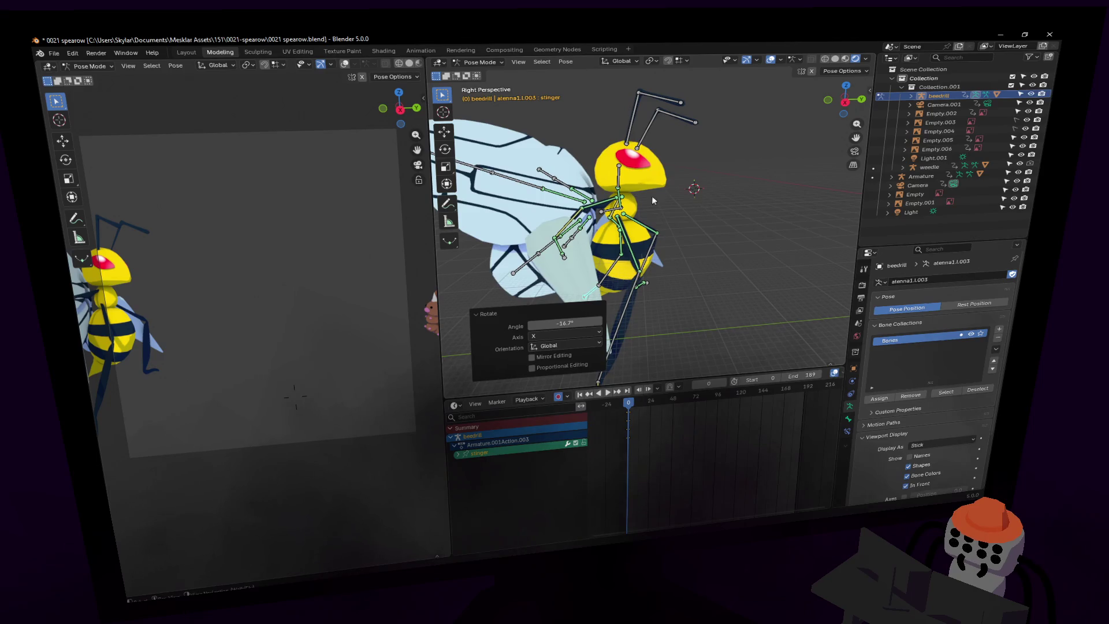
Select the origin bone, turn the whole rig around X, and start moving it.
click(611, 212)
key(r)
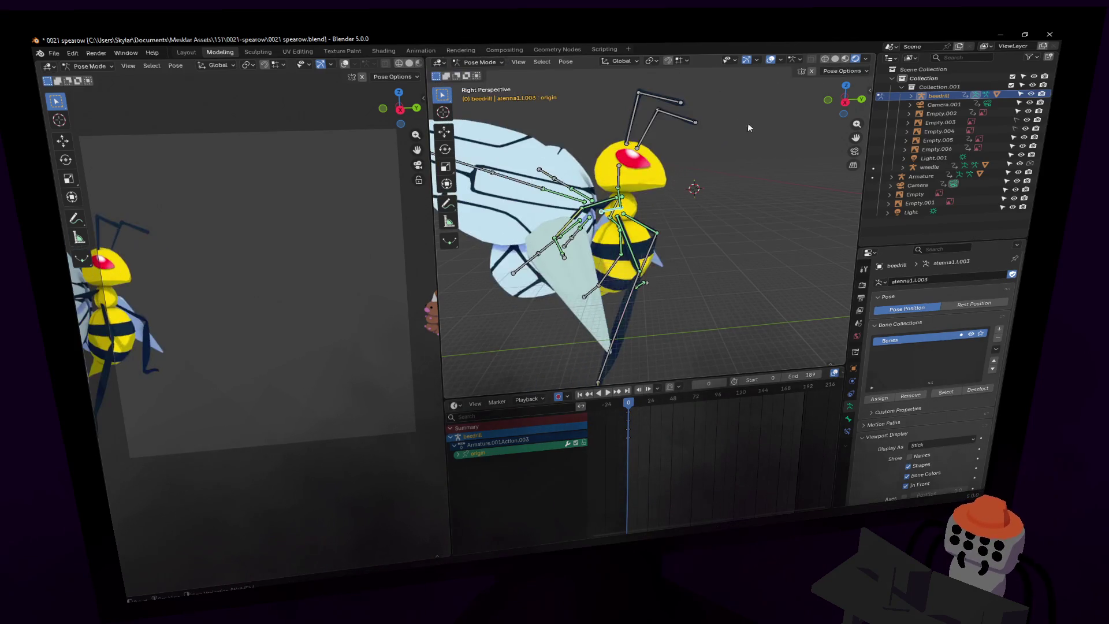
click(733, 152)
key(g)
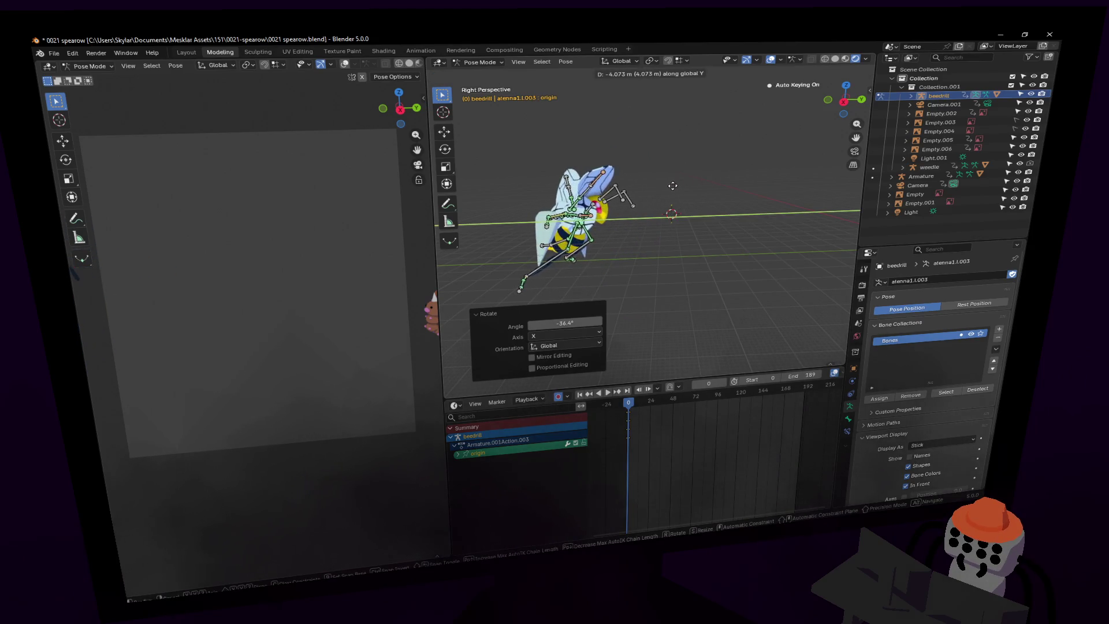
Move the whole Beedrill rig along the Y axis toward Spearow.
right_click(674, 193)
scroll(674, 192, up, 3)
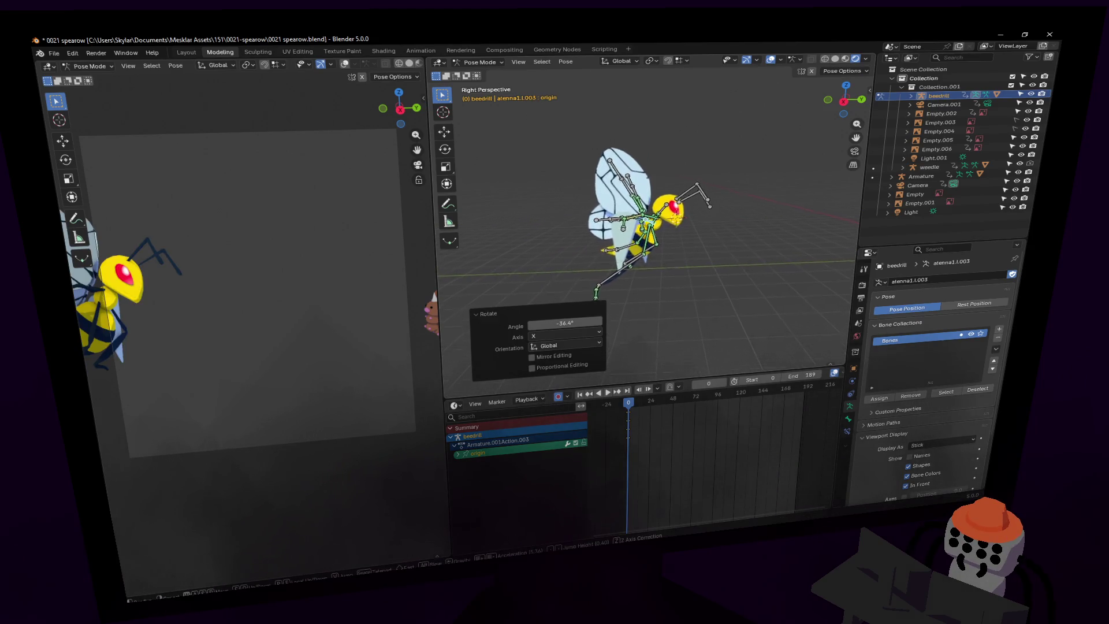
click(850, 72)
key(g)
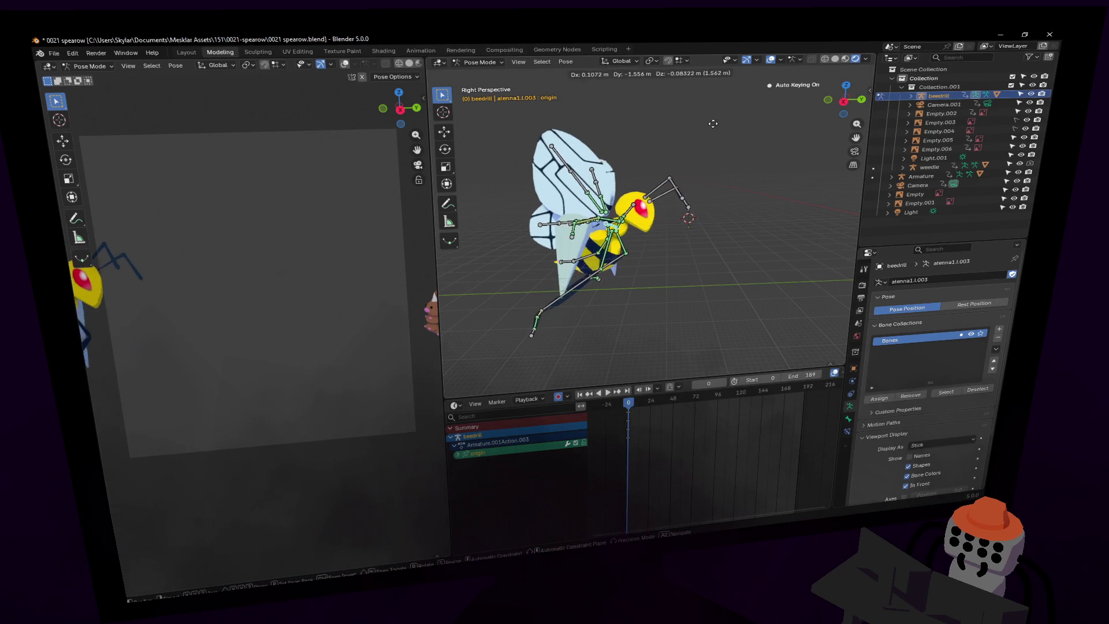
key(y)
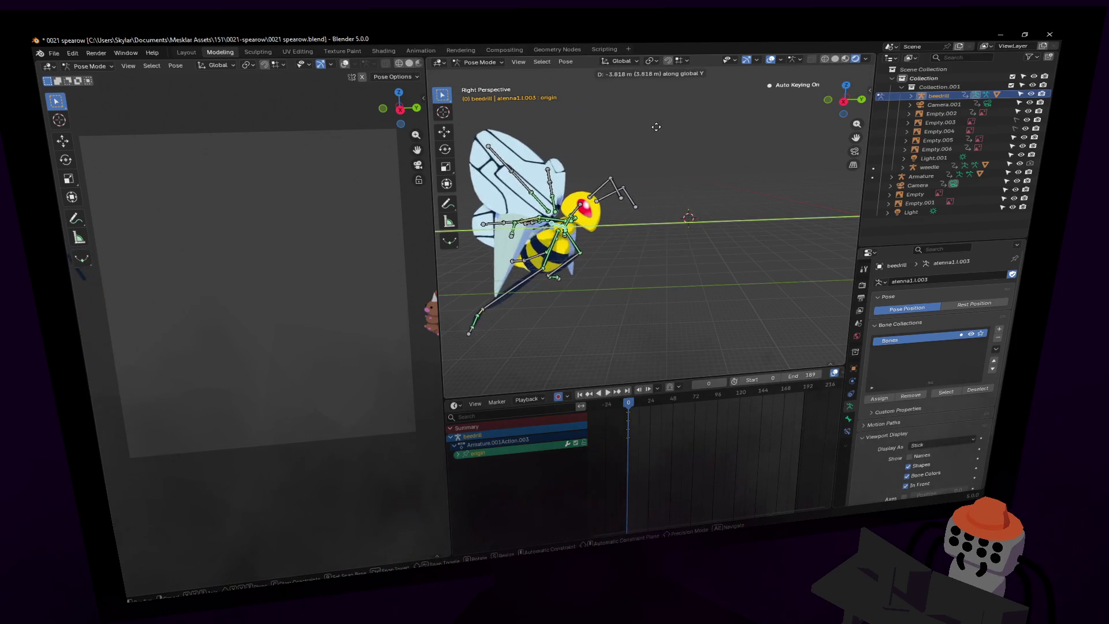
key(Return)
Shrink the rig to 0.813 scale, then play the animation from the start.
key(shift+grave)
key(Return)
key(g)
key(Return)
key(shift+grave)
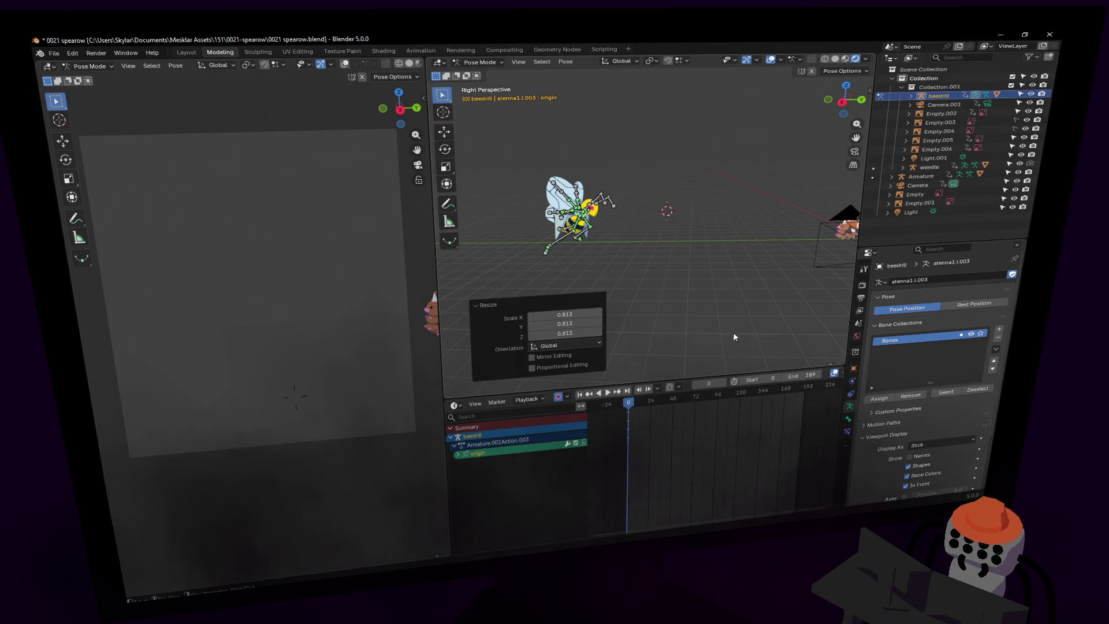
key(Return)
key(space)
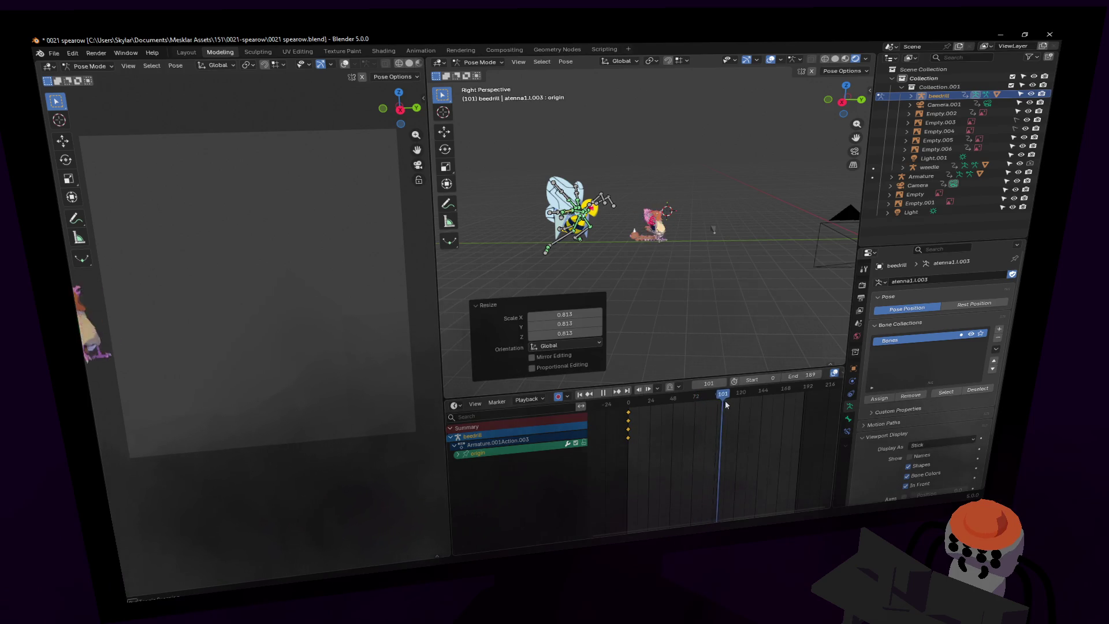
At frame 188, move the Beedrill rig along global Y to sit beside Spearow.
drag(708, 400, 737, 404)
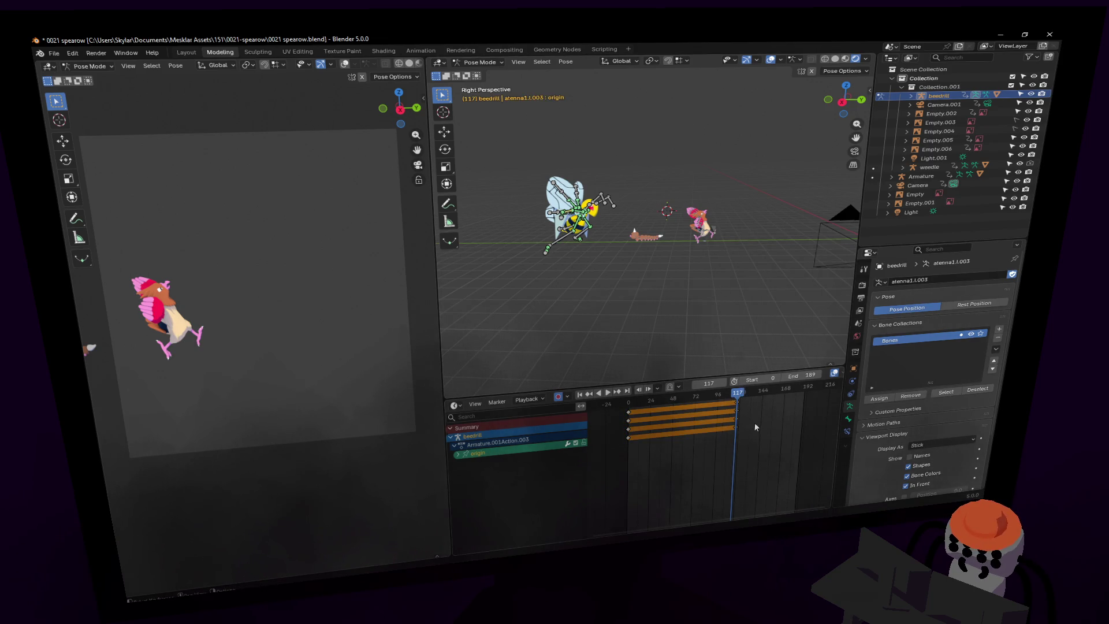
ctrl+scroll(754, 421, down, 1)
drag(720, 396, 780, 388)
middle_drag(693, 262, 672, 262)
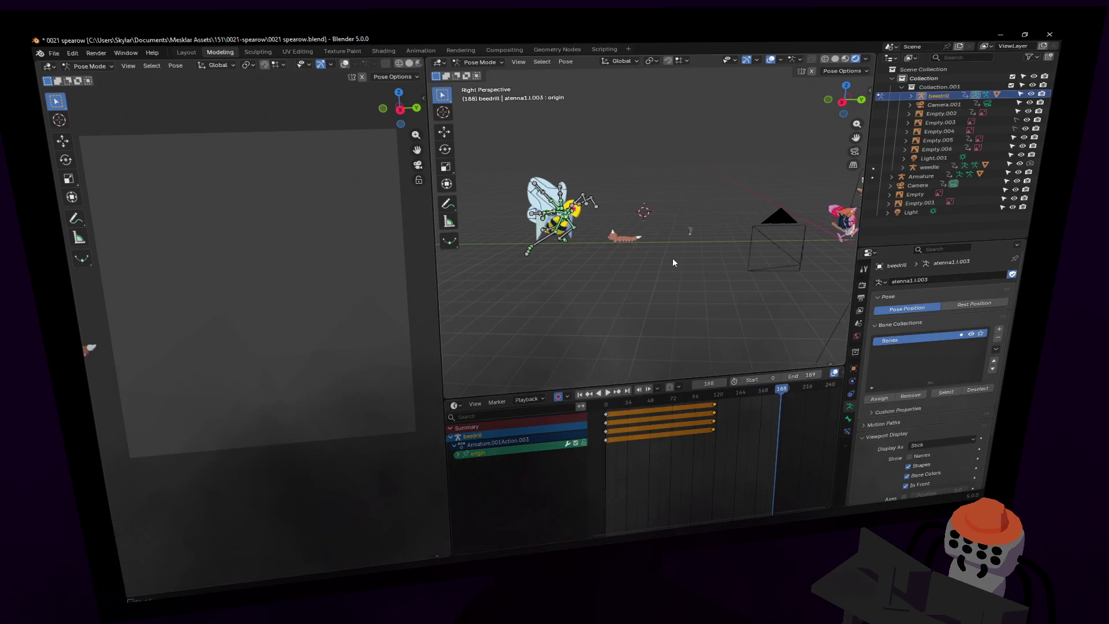
key(g)
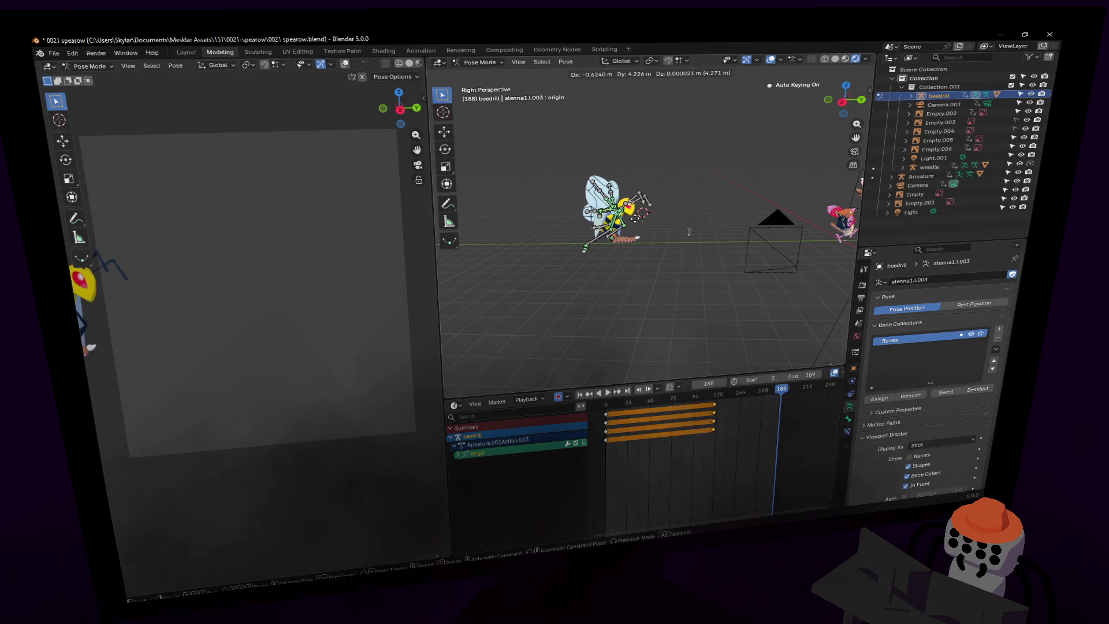
key(y)
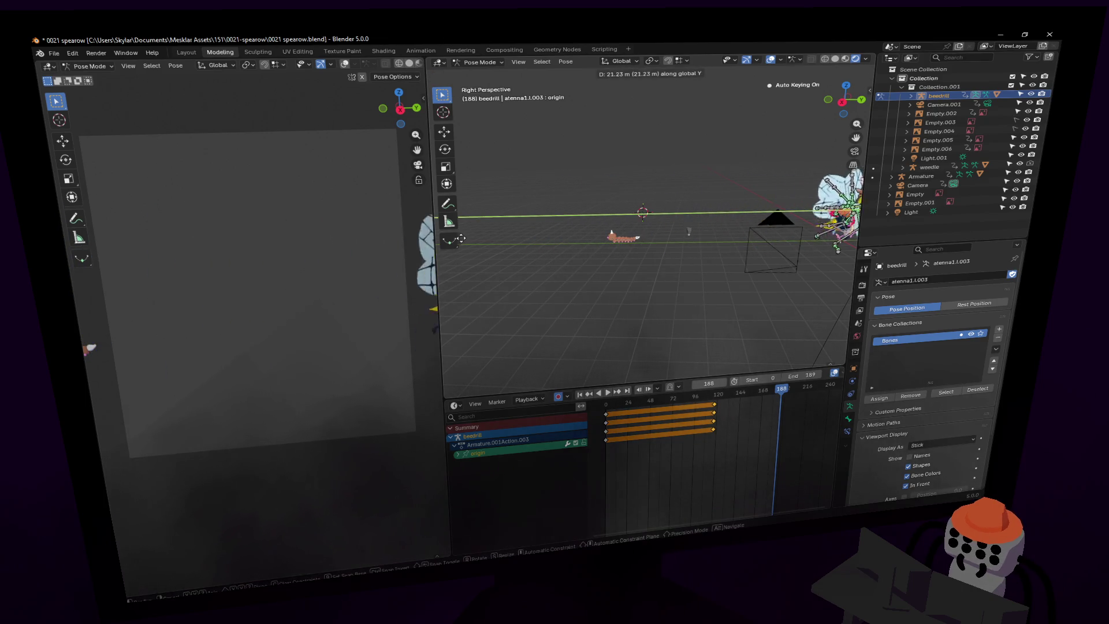
click(468, 243)
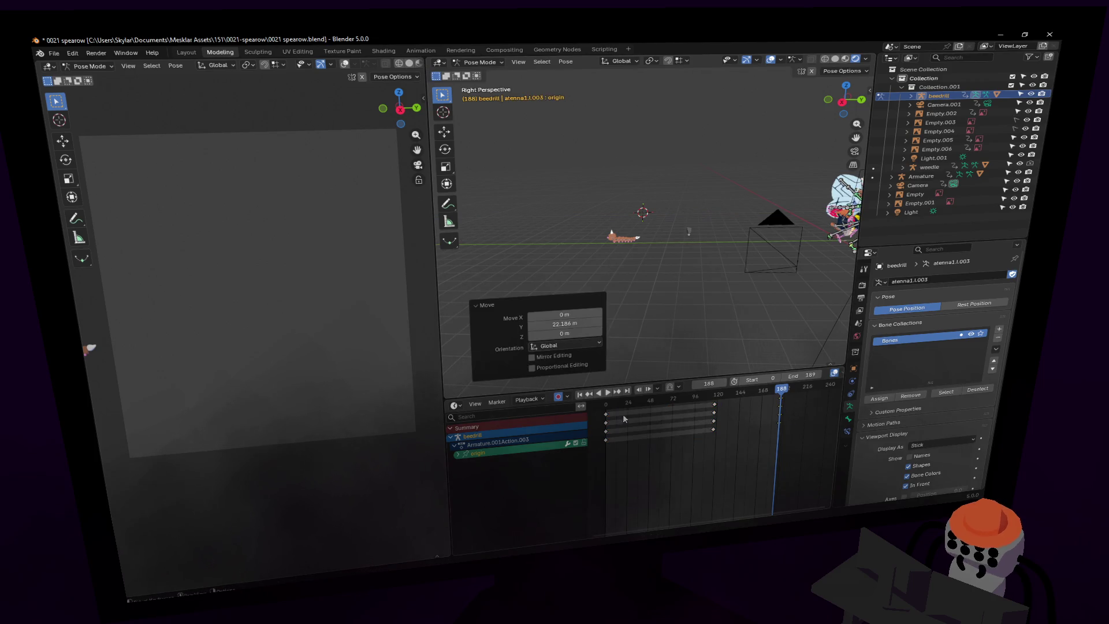
Shift the closing keyframes about 21 frames later and replay to check the motion.
click(719, 400)
key(space)
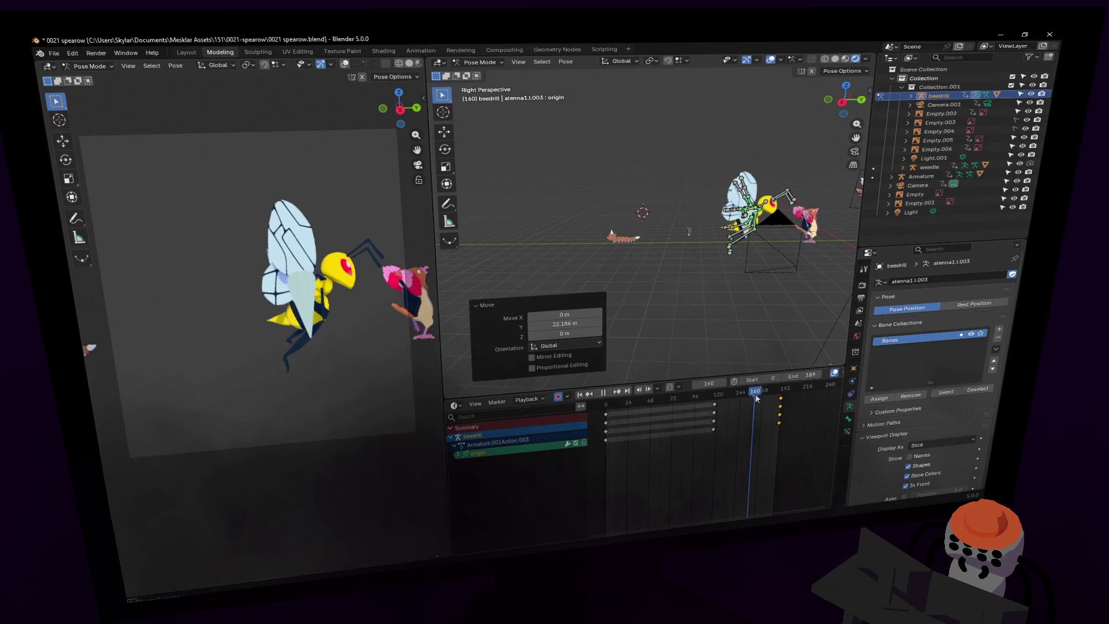
key(space)
mouse_move(715, 407)
mouse_down()
mouse_move(704, 408)
mouse_move(724, 399)
mouse_up()
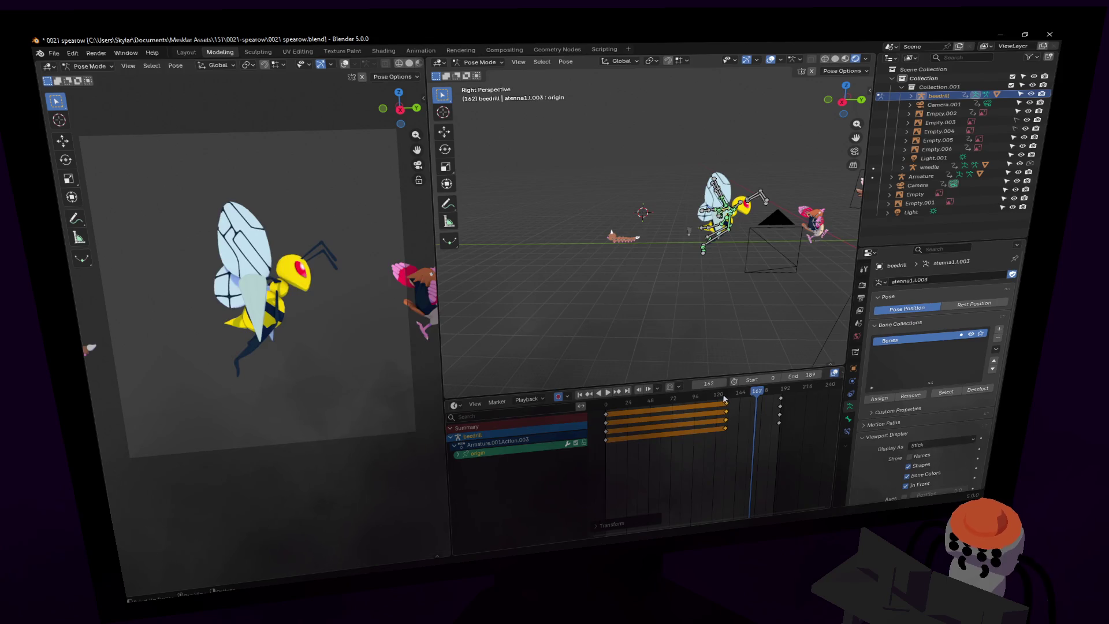
click(724, 399)
key(space)
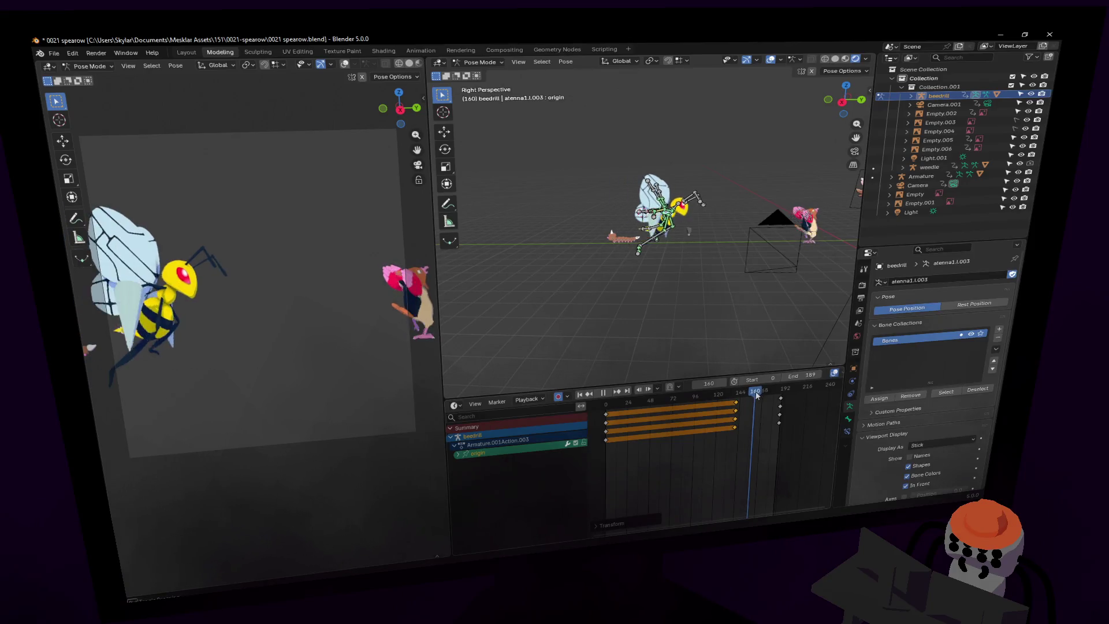
drag(767, 394, 779, 394)
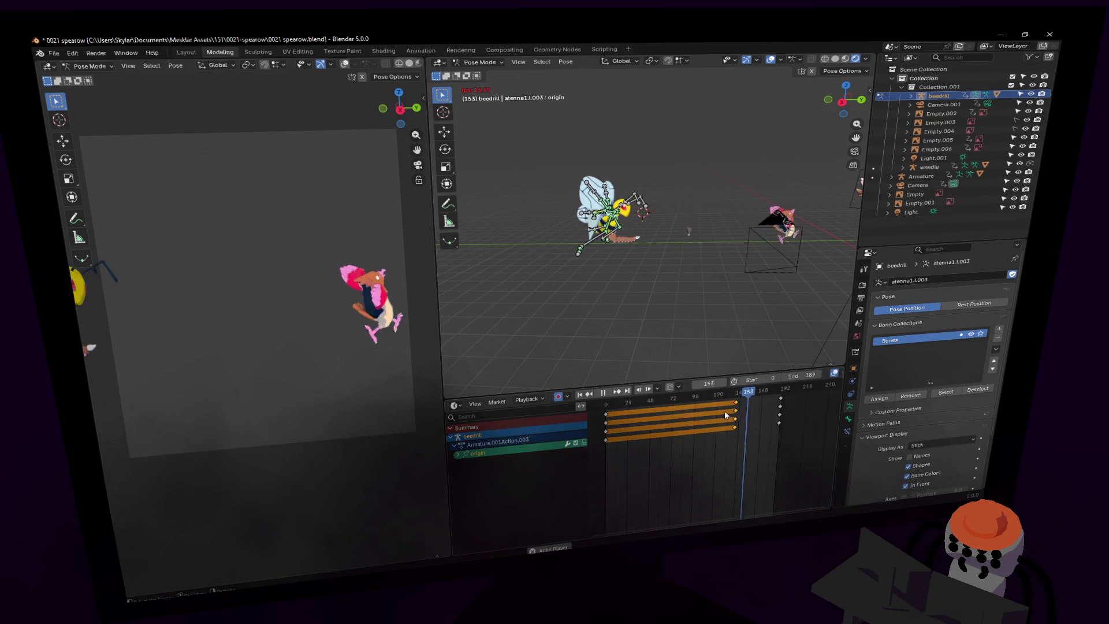
key(Escape)
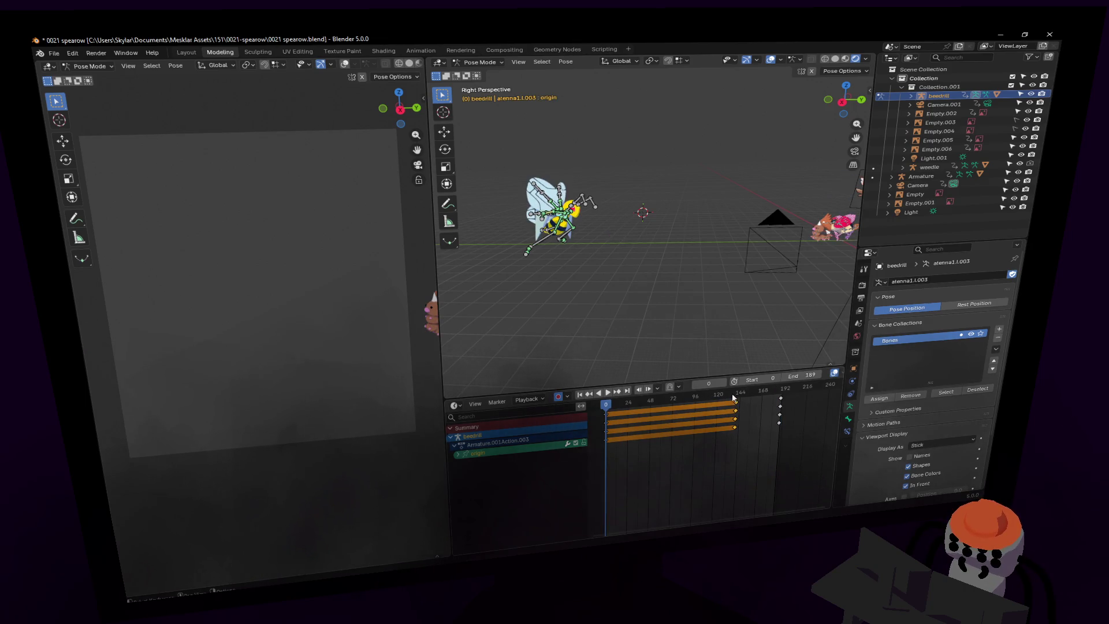
Slide the flight keyframes earlier to about frame 96, then nudge them 7 frames later.
click(733, 397)
click(692, 405)
key(space)
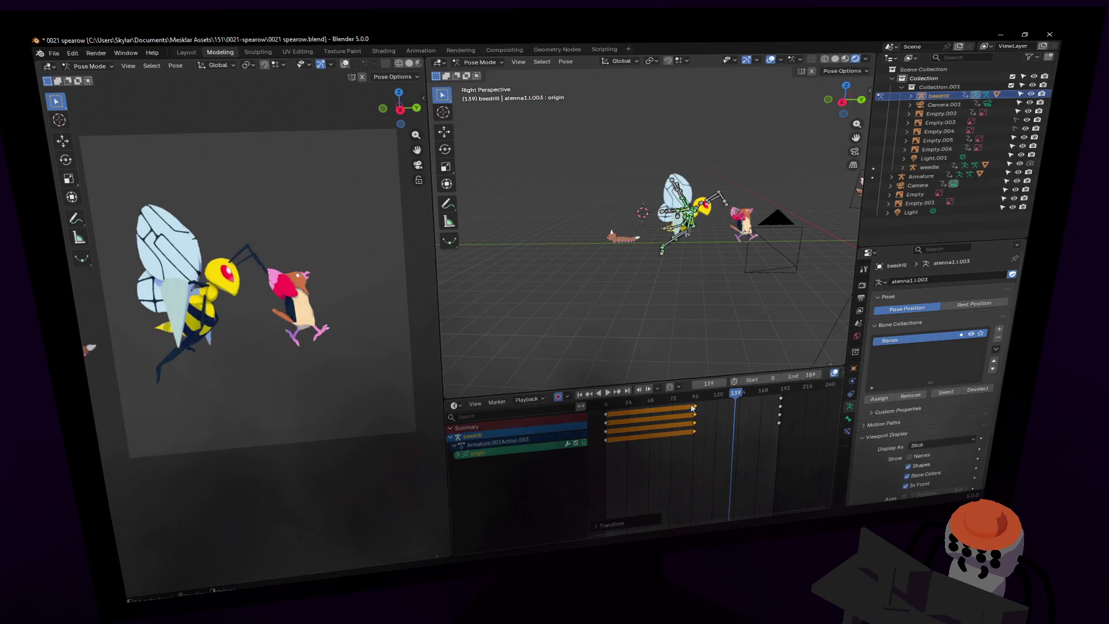
click(680, 400)
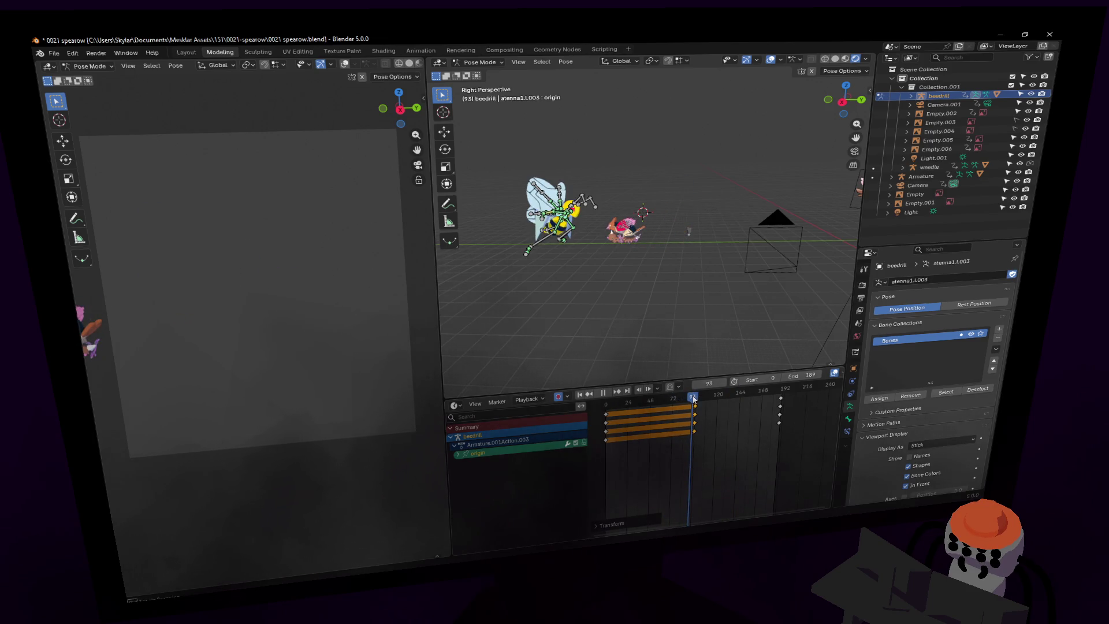
key(space)
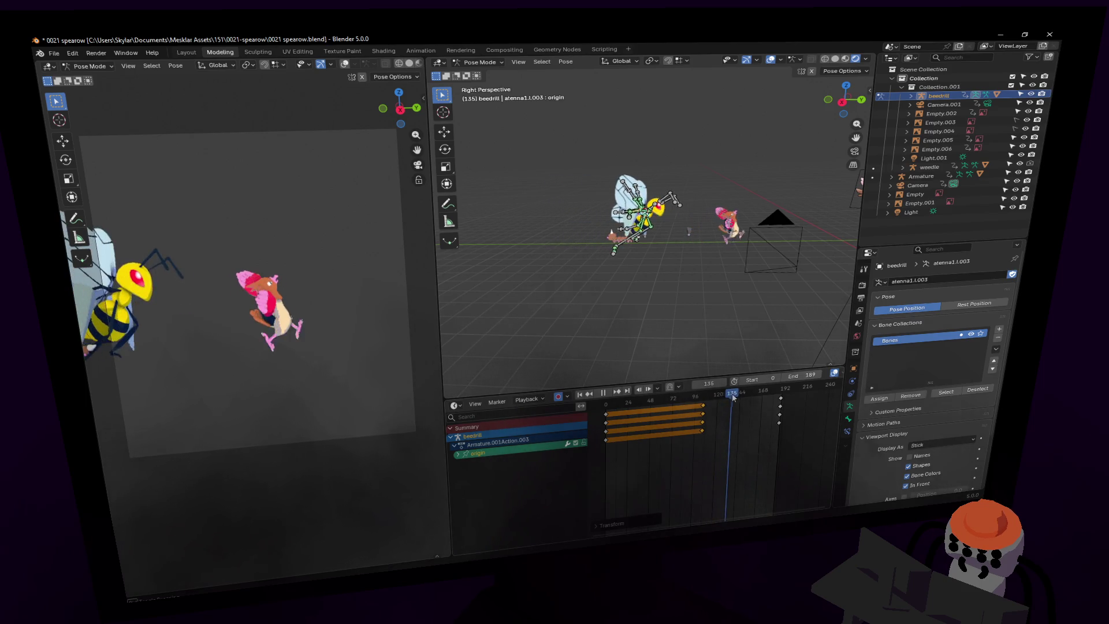
key(space)
drag(781, 403, 788, 402)
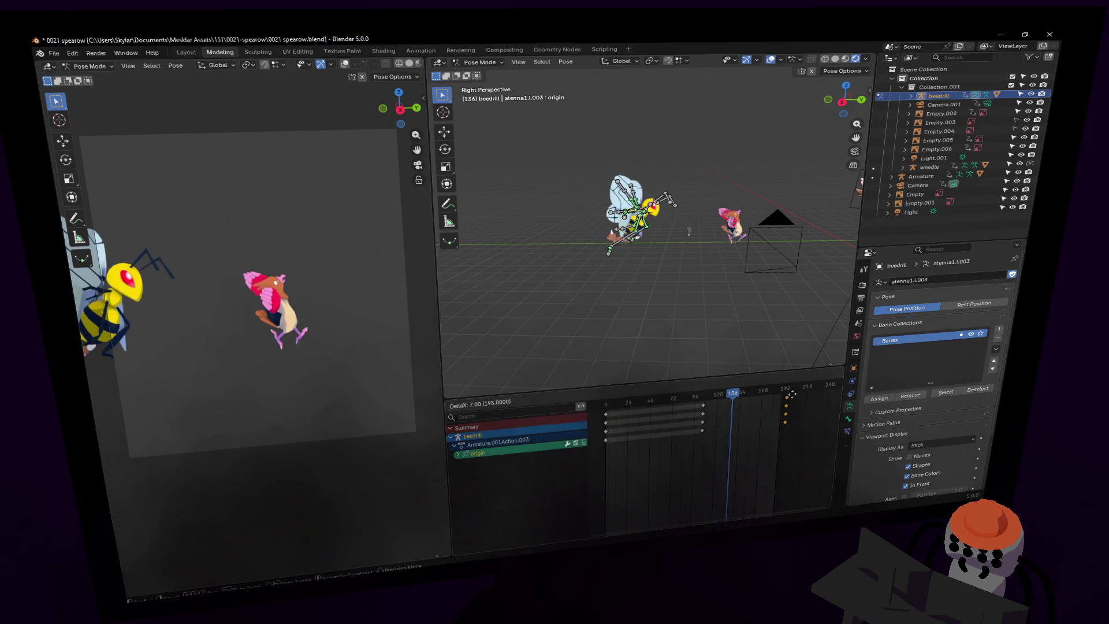
key(space)
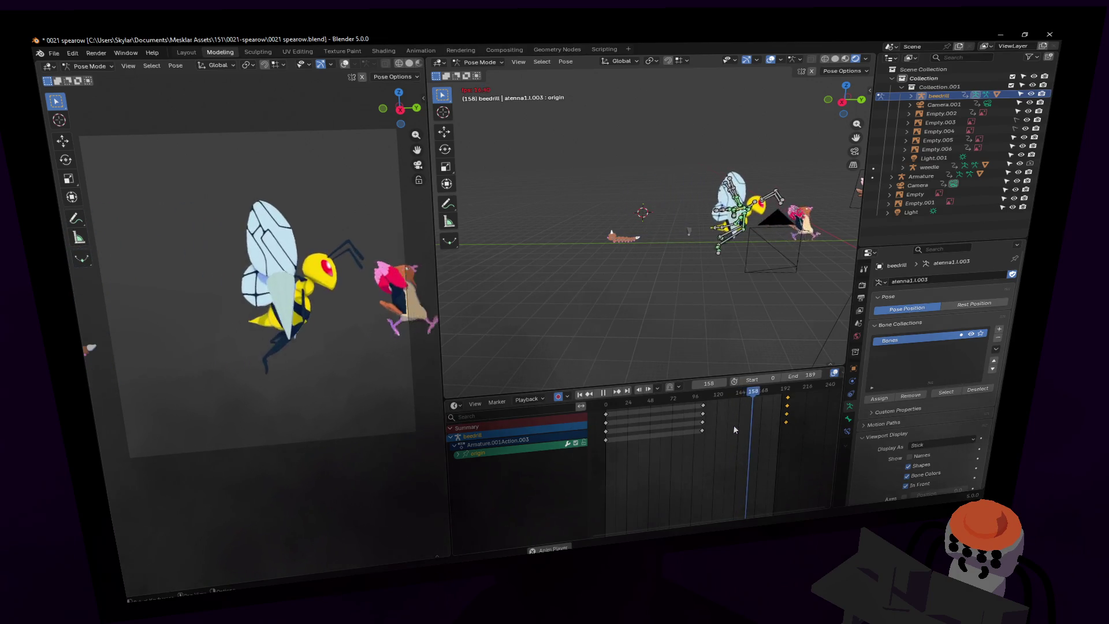
key(Escape)
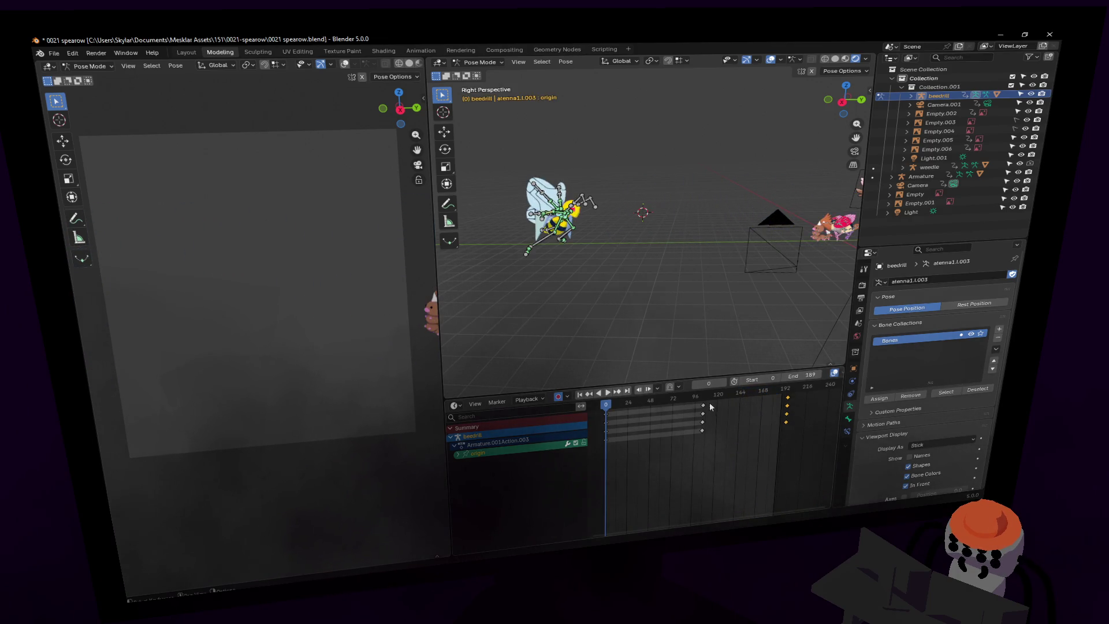
At frame 145, scale the Beedrill rig down to 0.788 and replay to check.
click(703, 429)
key(space)
key(space)
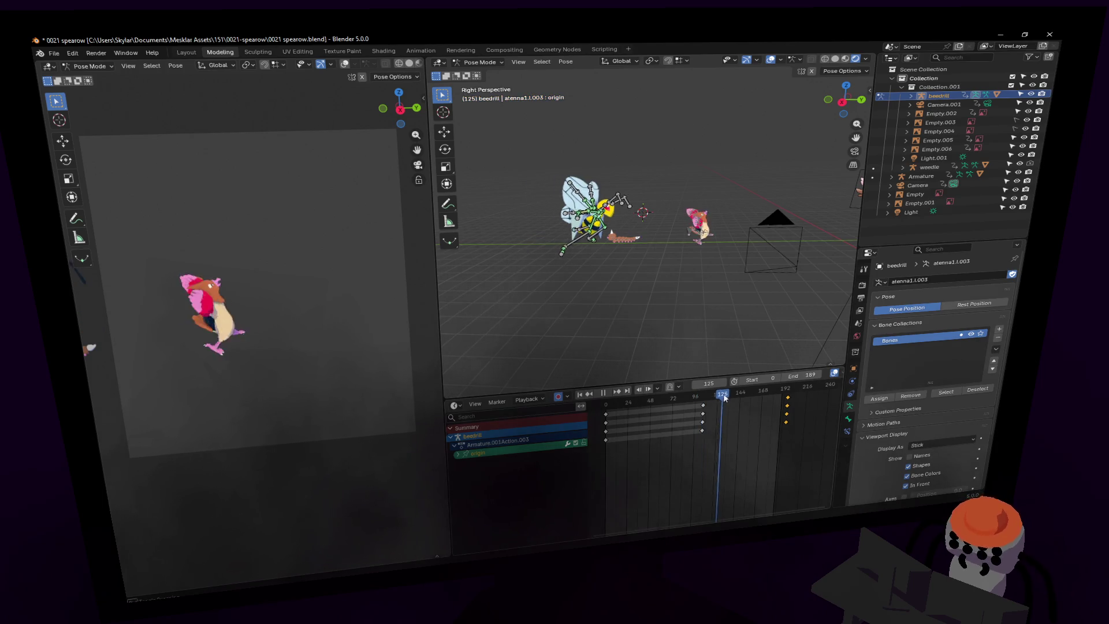
key(s)
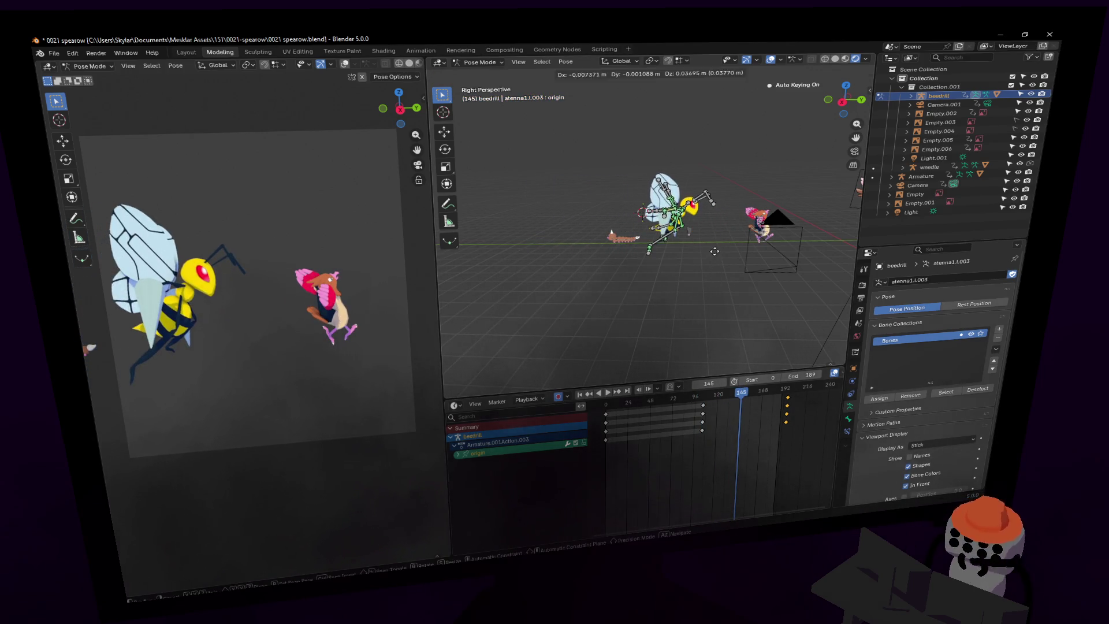
click(720, 198)
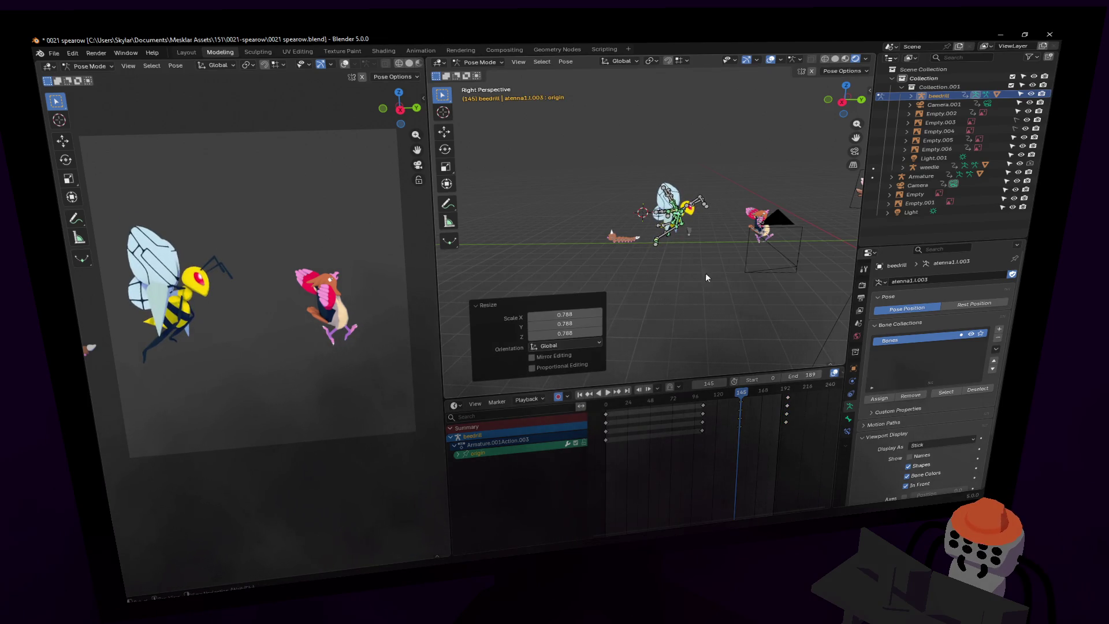
key(space)
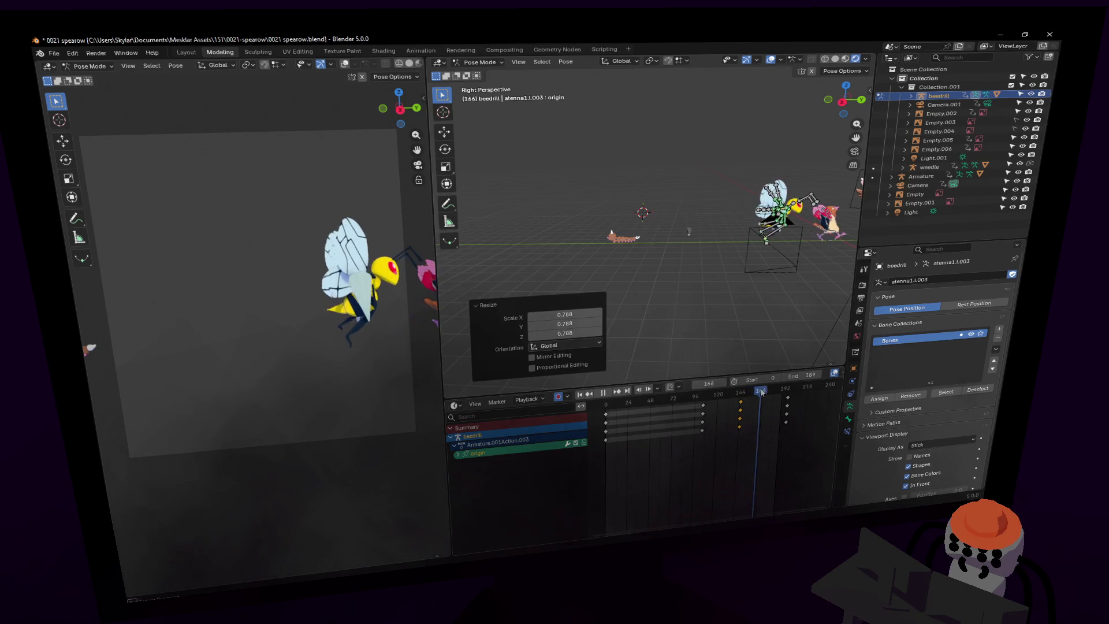
key(space)
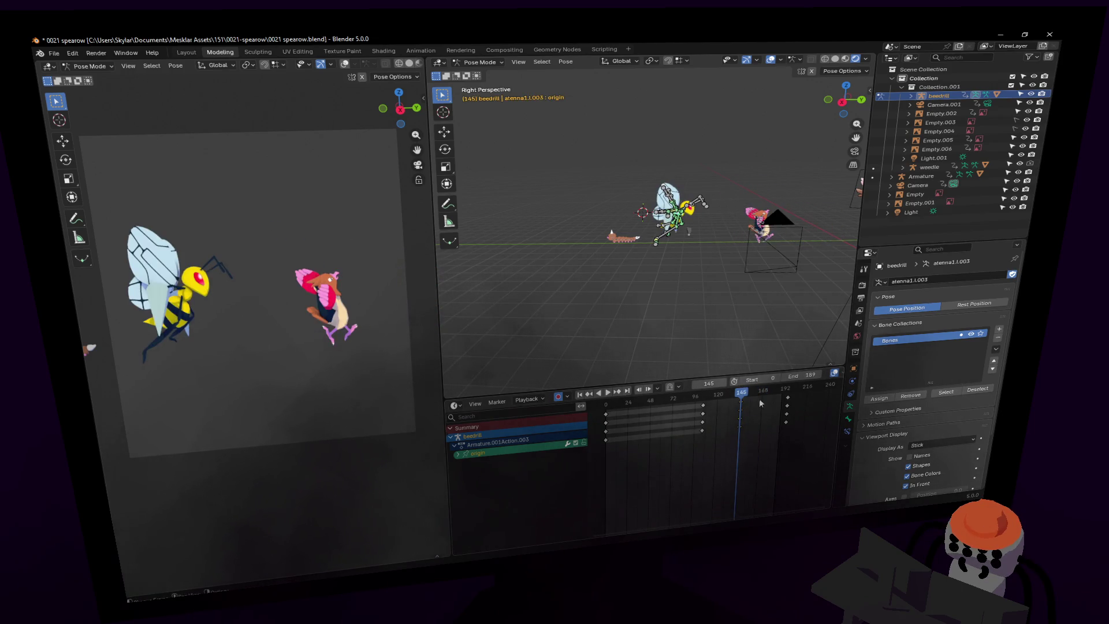
key(Down)
key(Down)
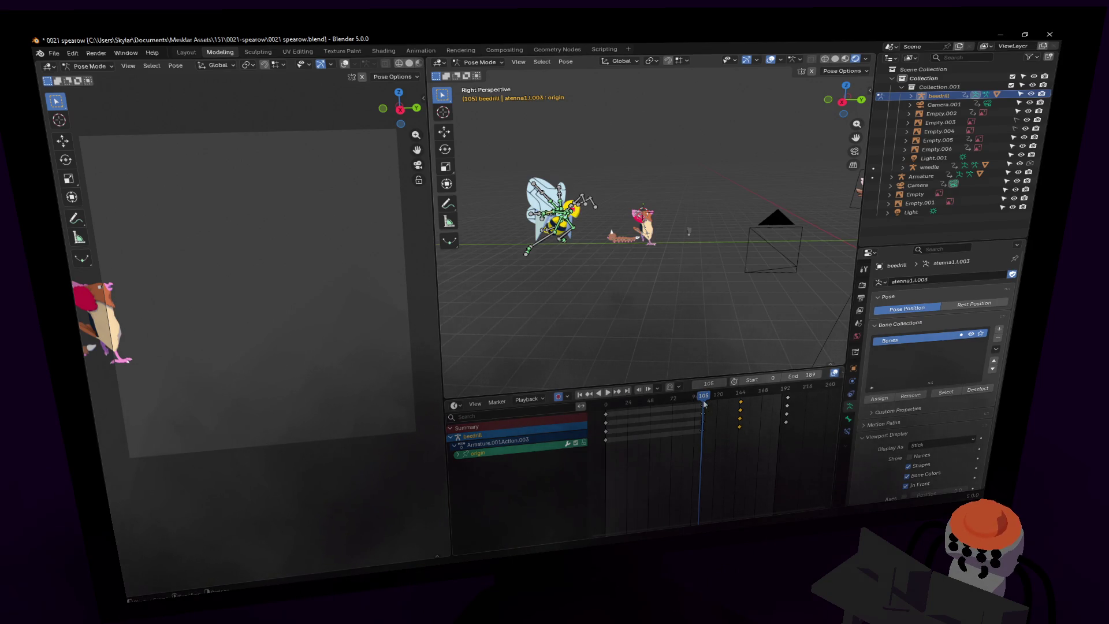
drag(706, 411, 722, 413)
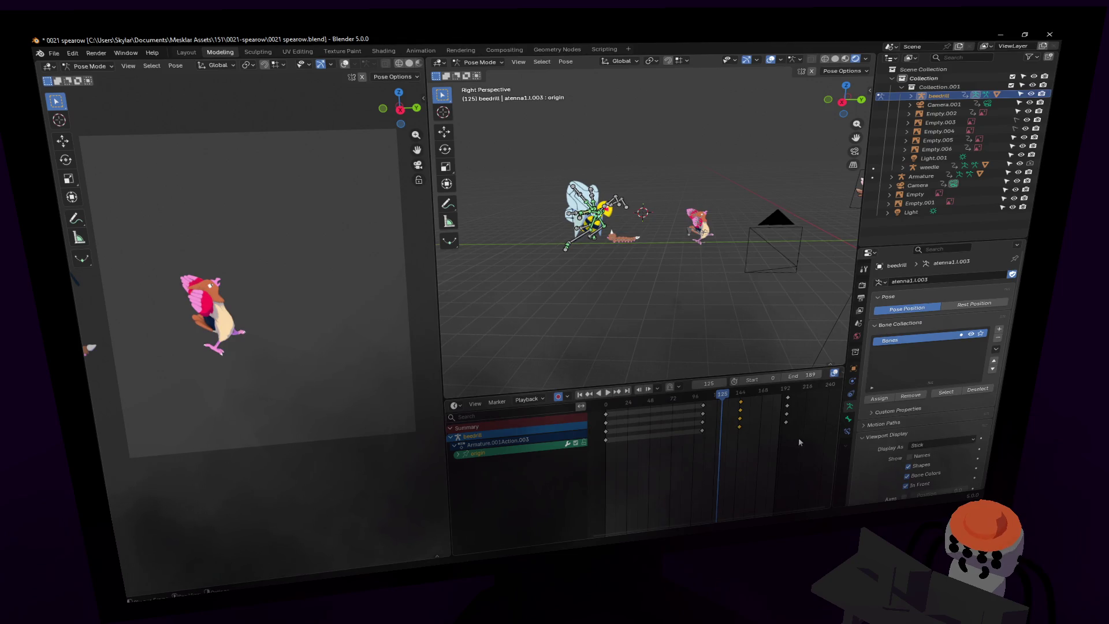
Set the selected Beedrill keyframes to Linear interpolation and stop playback at frame 0.
right_click(723, 416)
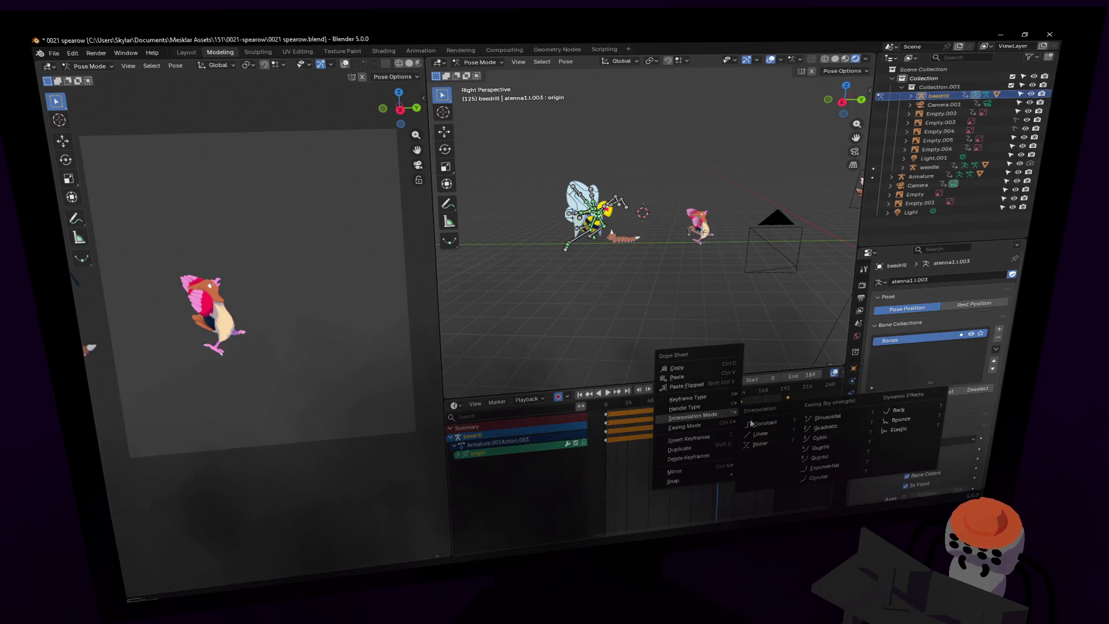
click(751, 437)
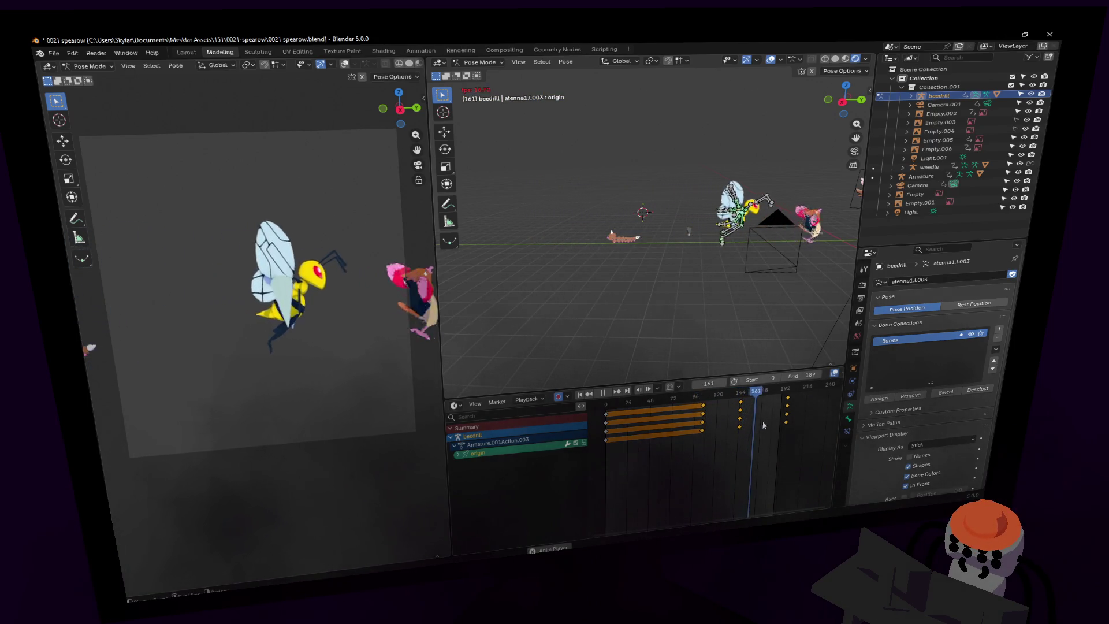
key(Escape)
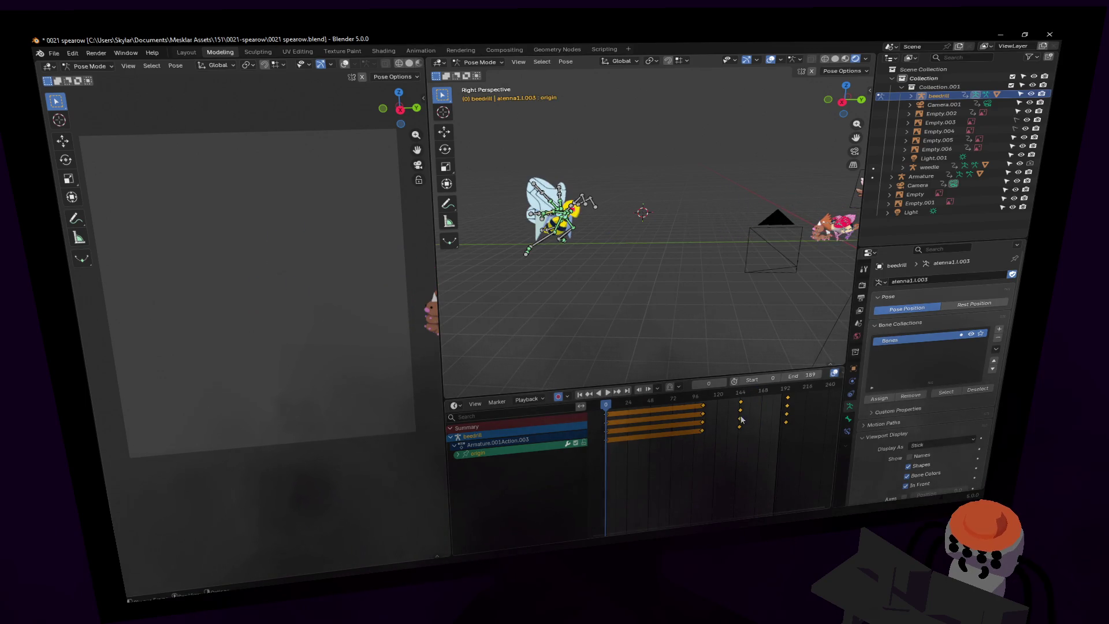
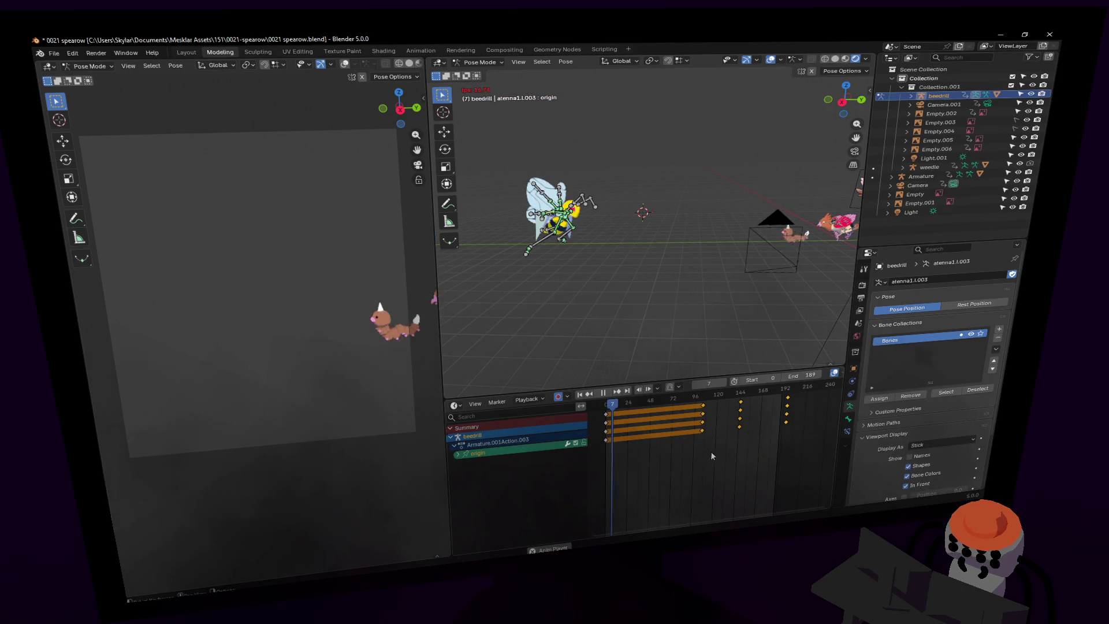
Stop playback and shift Beedrill's right foot bone outward at frame 11.
key(space)
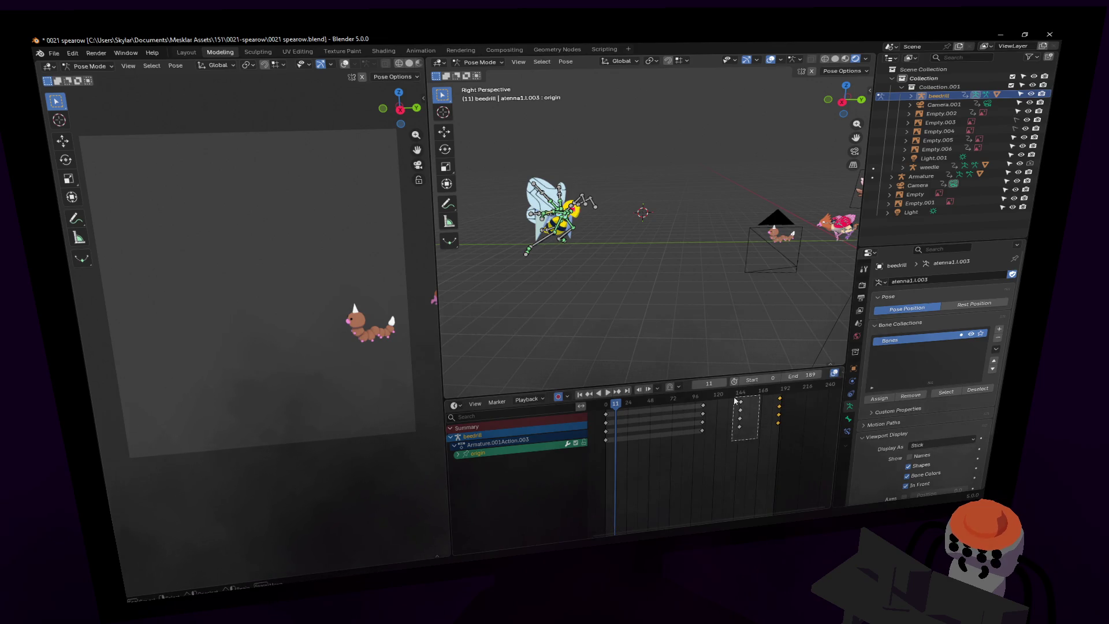
key(shift+grave)
key(w)
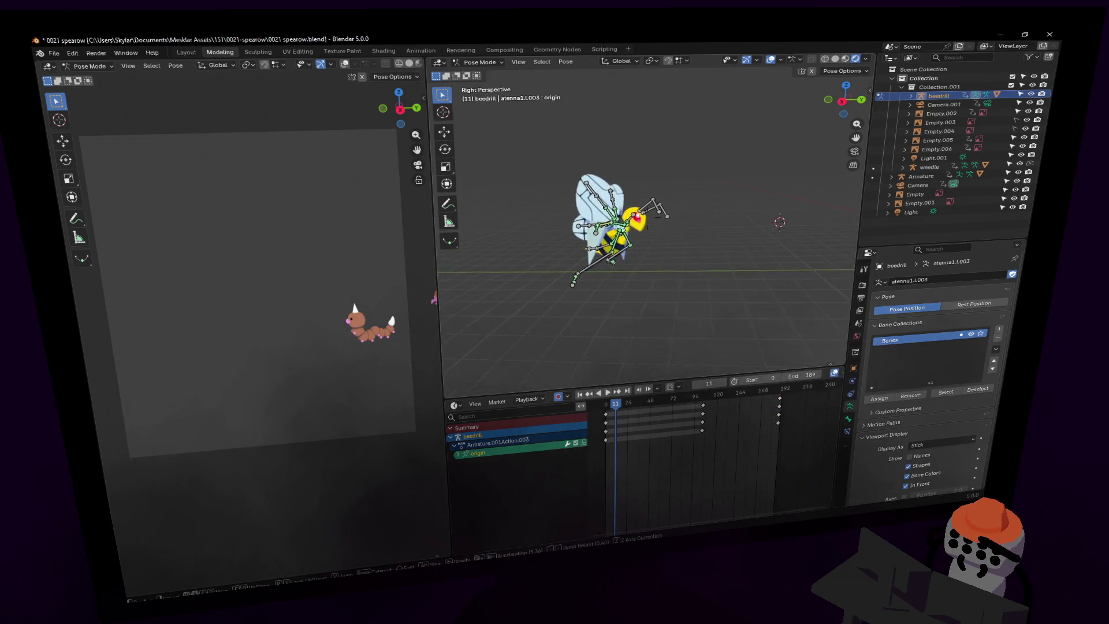
click(631, 264)
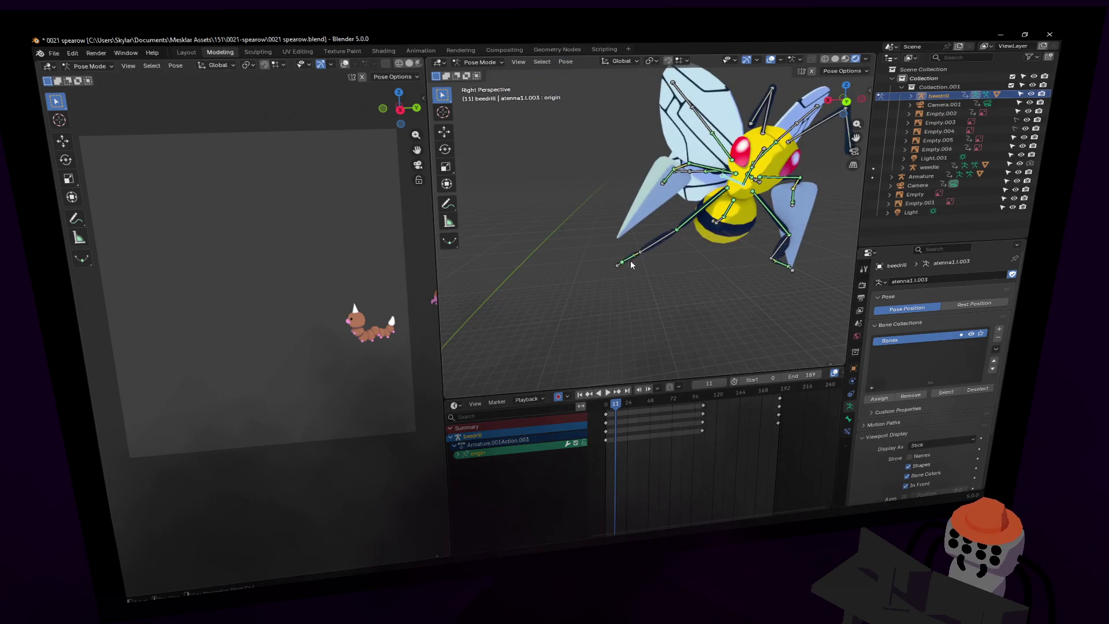
scroll(638, 269, down, 3)
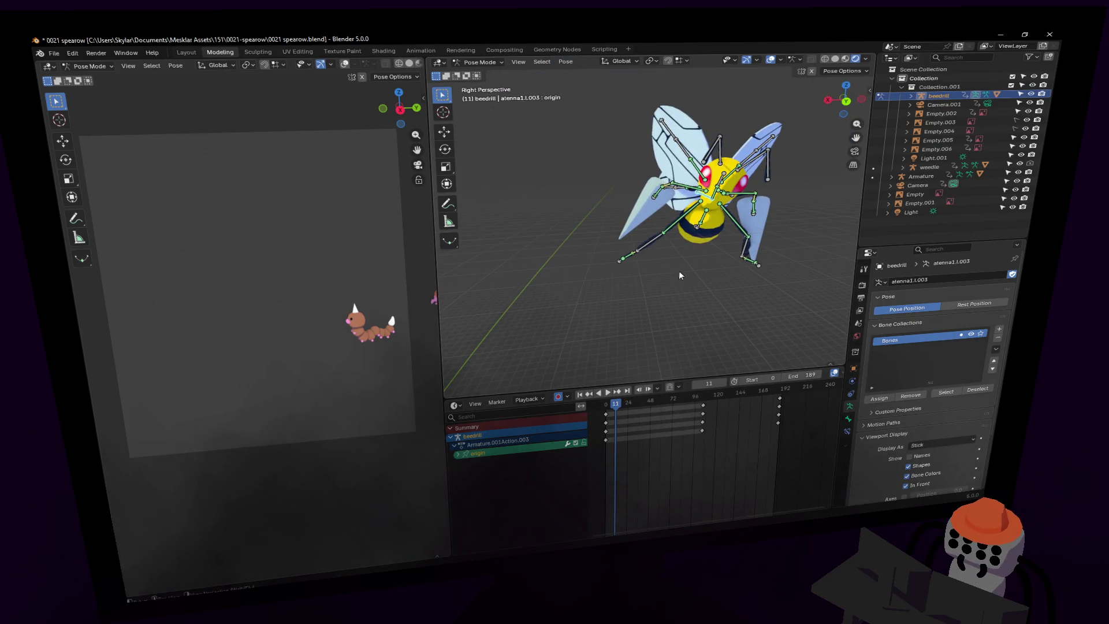
drag(631, 260, 651, 258)
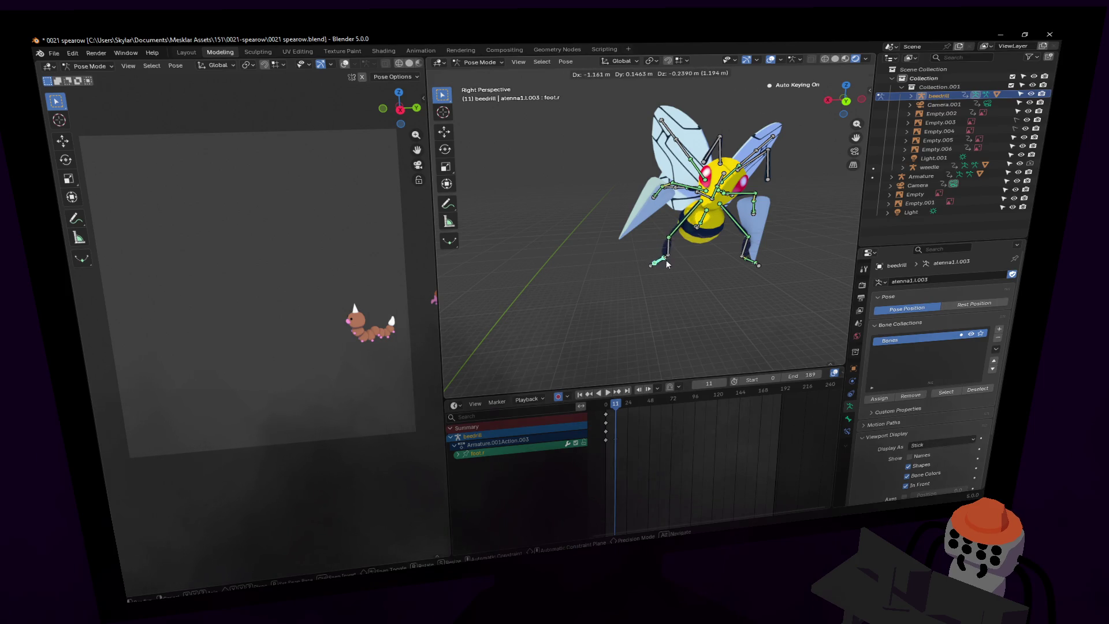
click(667, 264)
scroll(670, 248, up, 5)
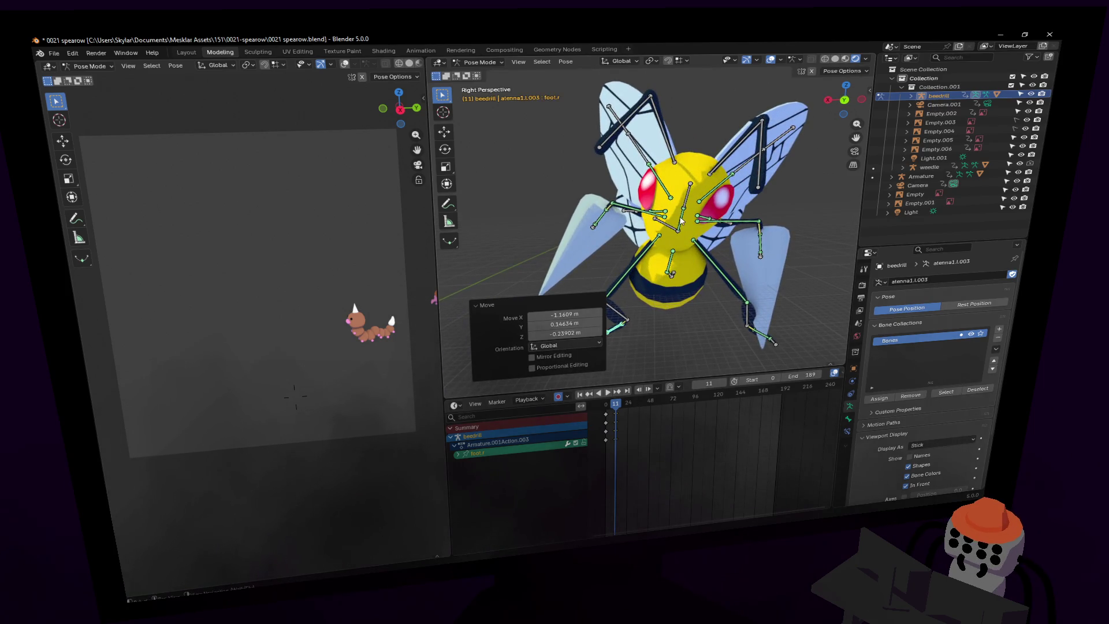
Turn Beedrill's origin bone a half turn, exactly 180° around Z.
click(681, 220)
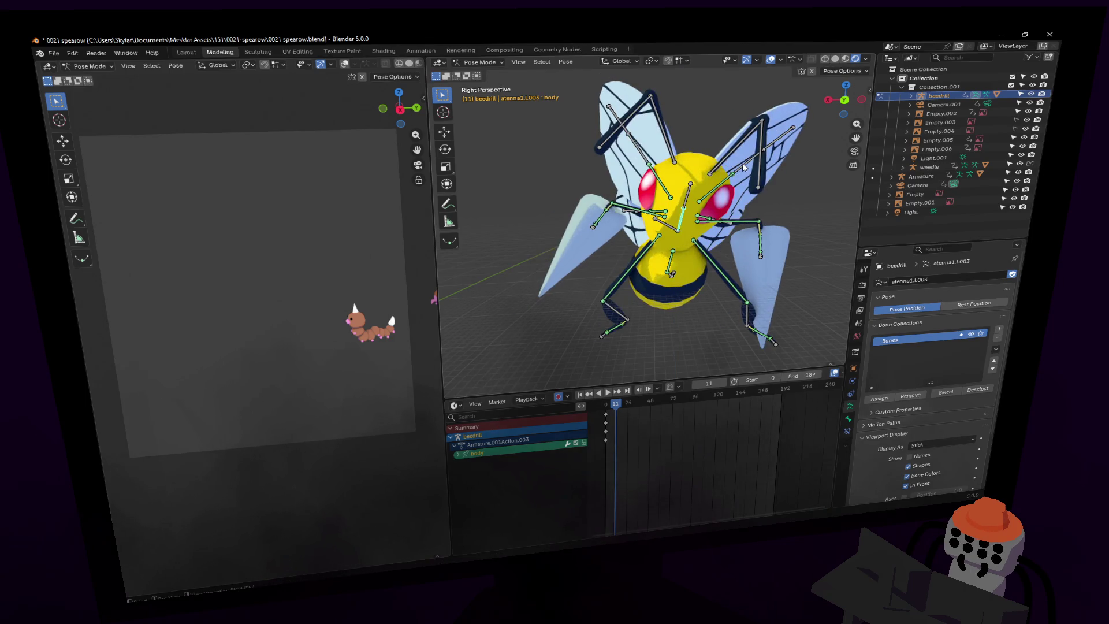
key(alt+r)
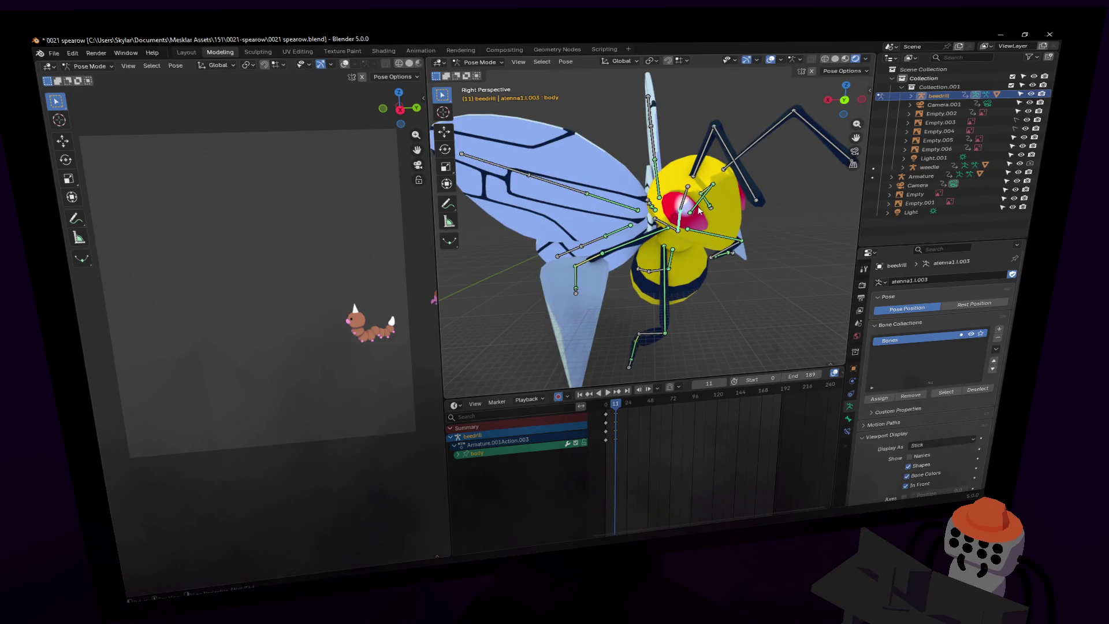
click(667, 226)
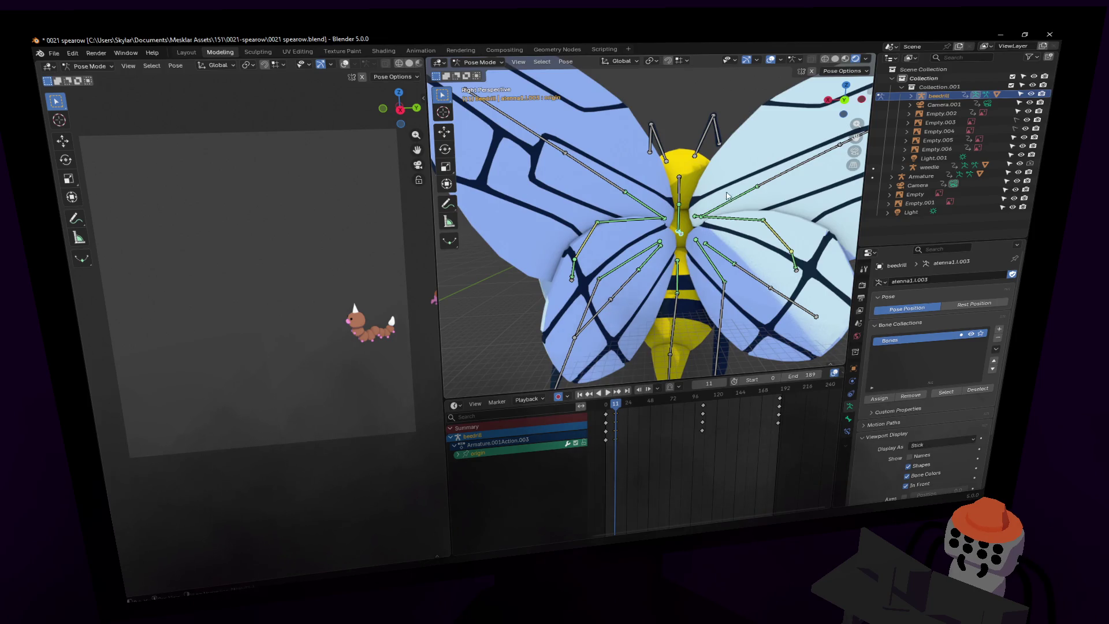
key(r)
key(z)
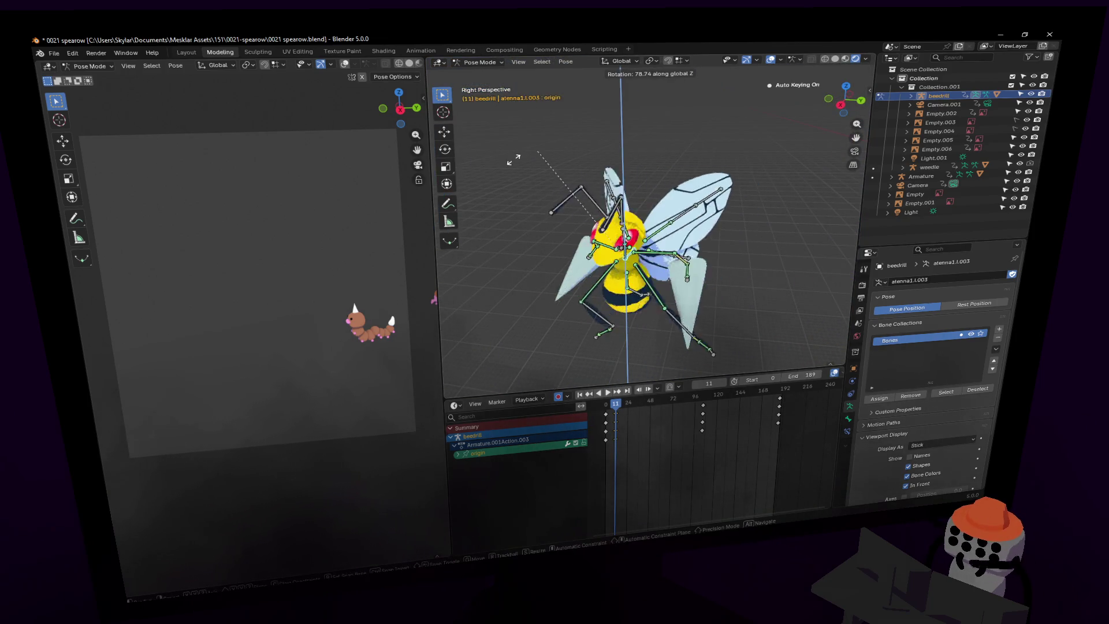
key(Return)
key(shift+grave)
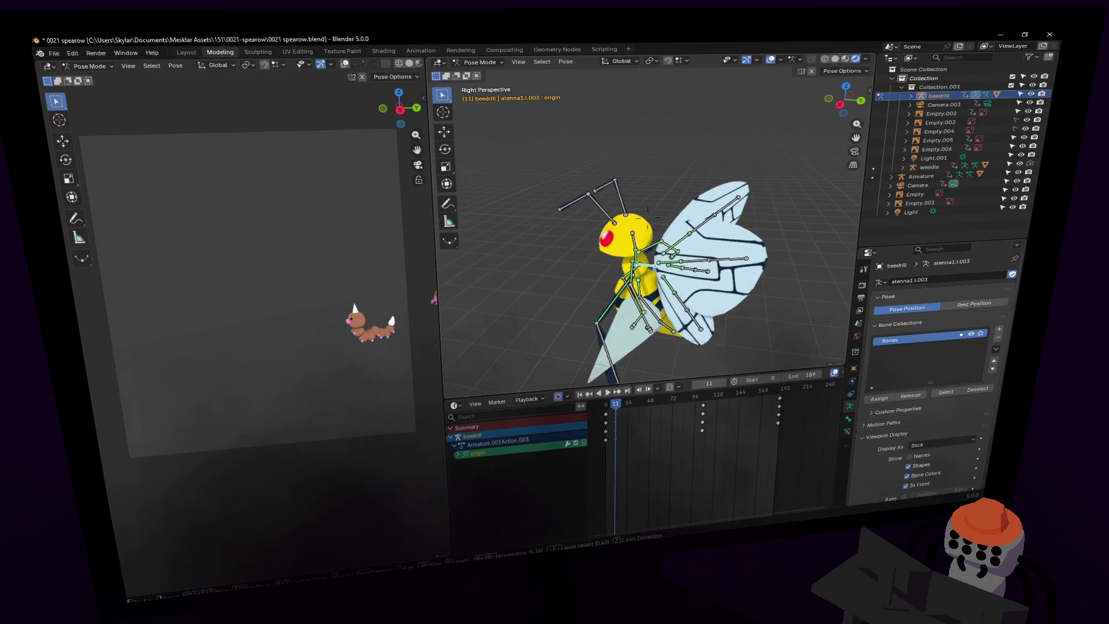
key(Return)
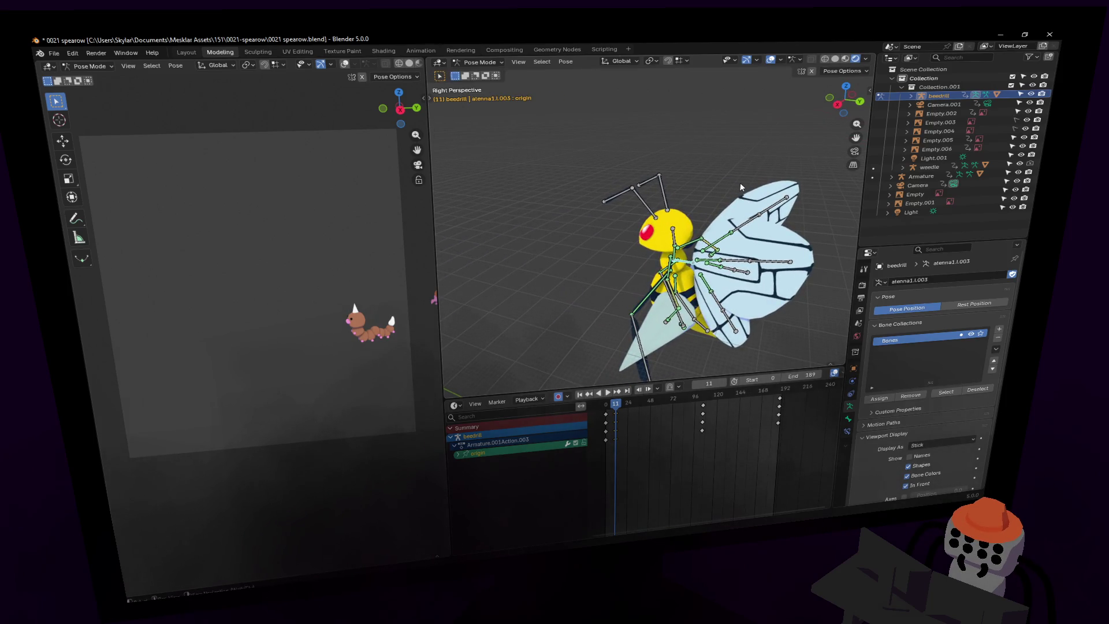
key(r)
key(z)
click(507, 378)
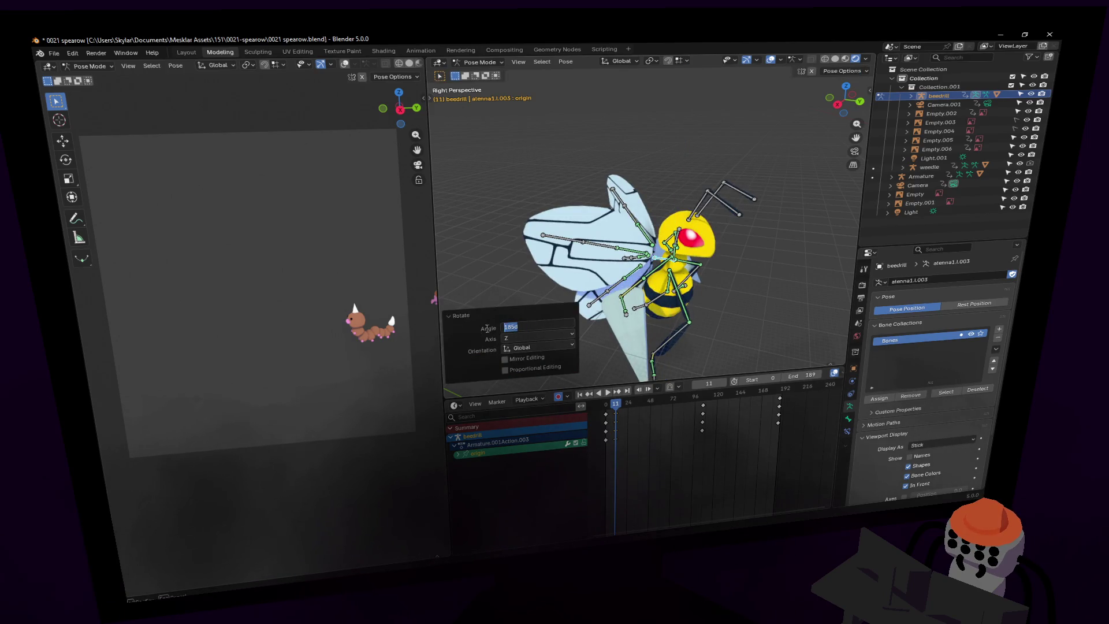
text(180)
key(Return)
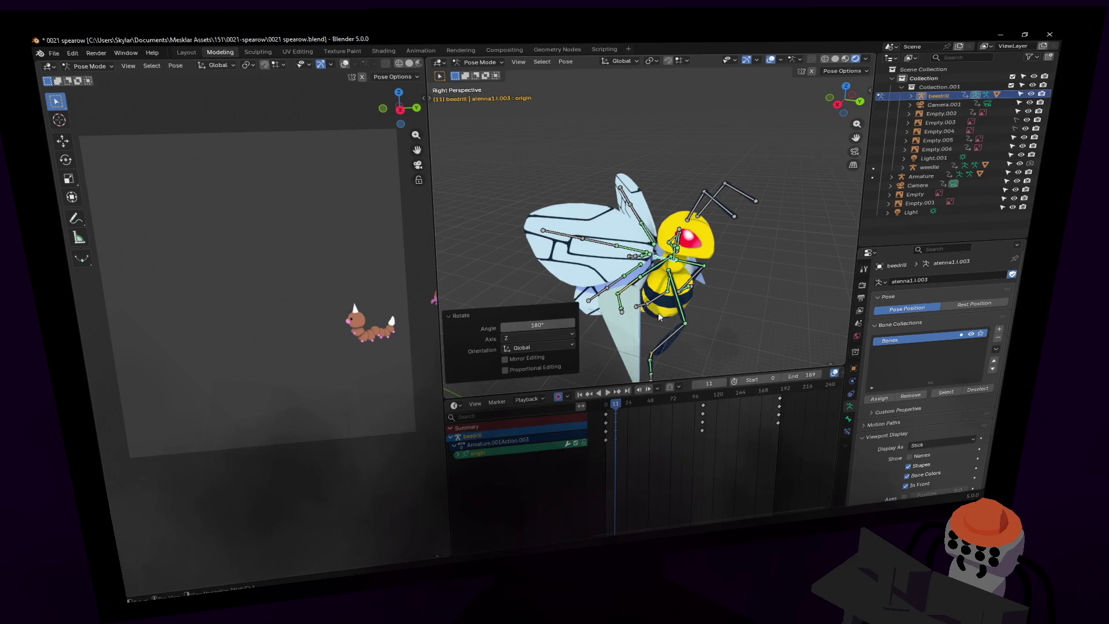
Tilt the Beedrill forward about -30° on X and keyframe the pose at frame 11.
key(r)
key(x)
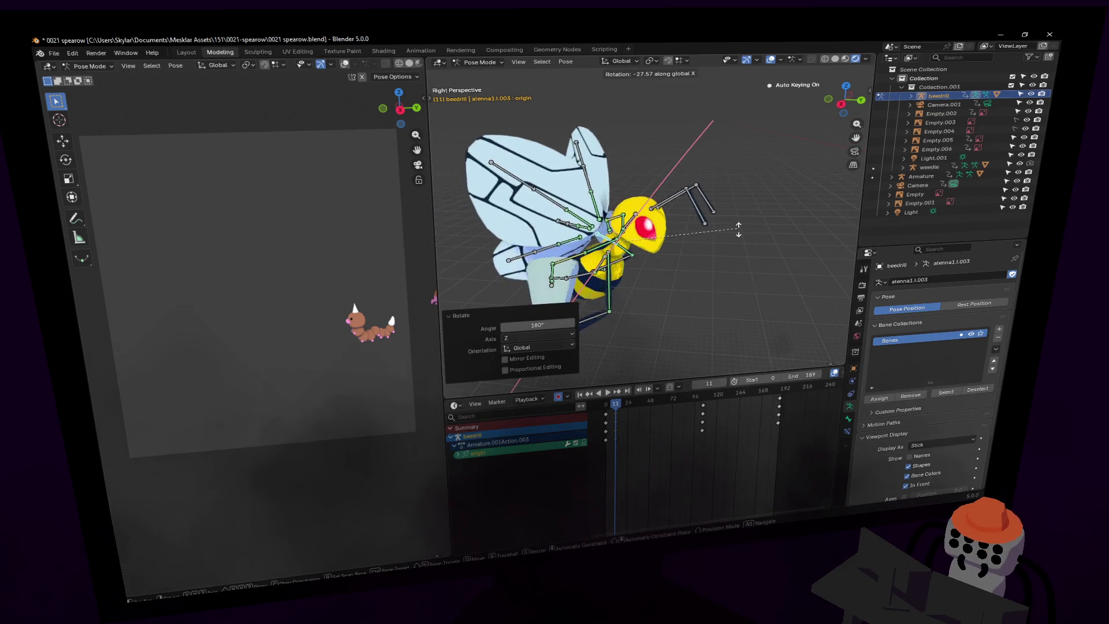
click(730, 378)
key(i)
key(space)
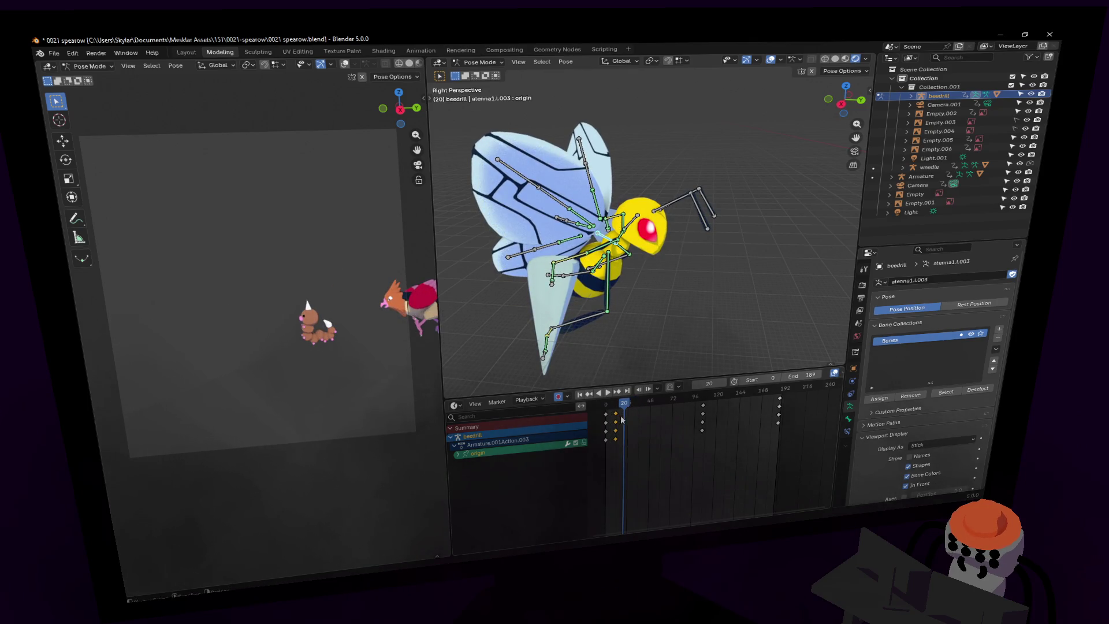
Move the new pose keys to frame 105, duplicate them near frame 188, and preview playback.
key(g)
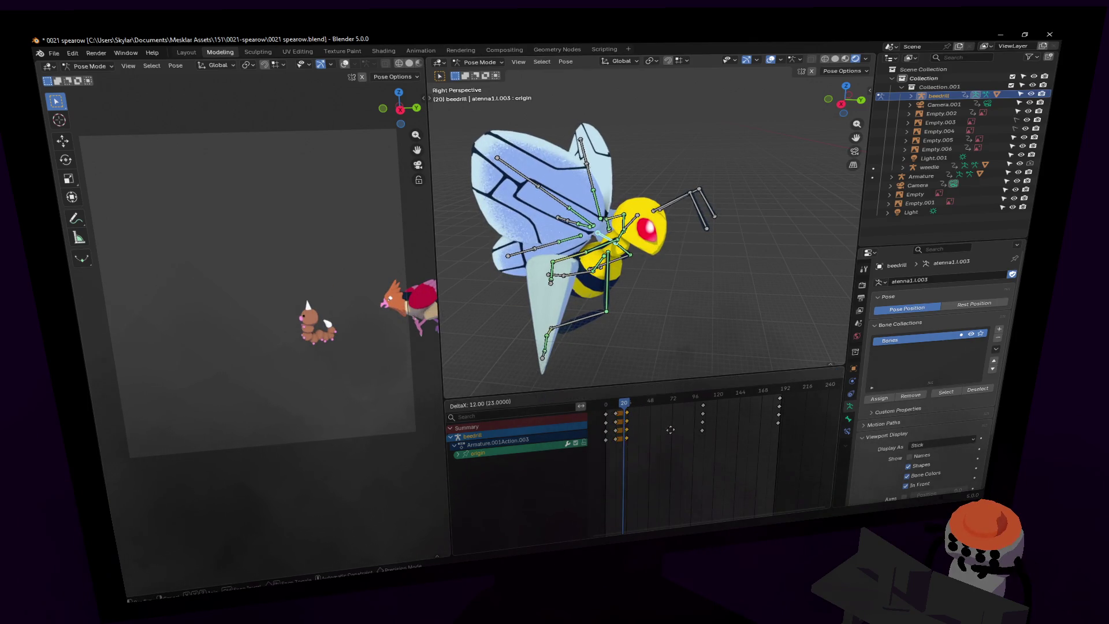
click(712, 425)
key(shift+d)
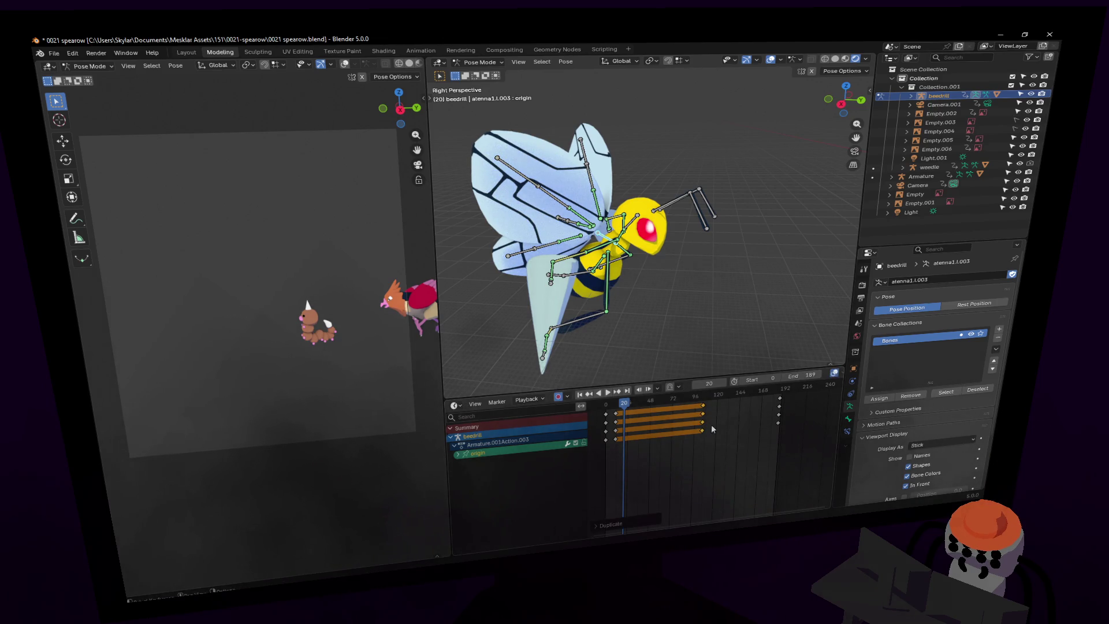
click(789, 413)
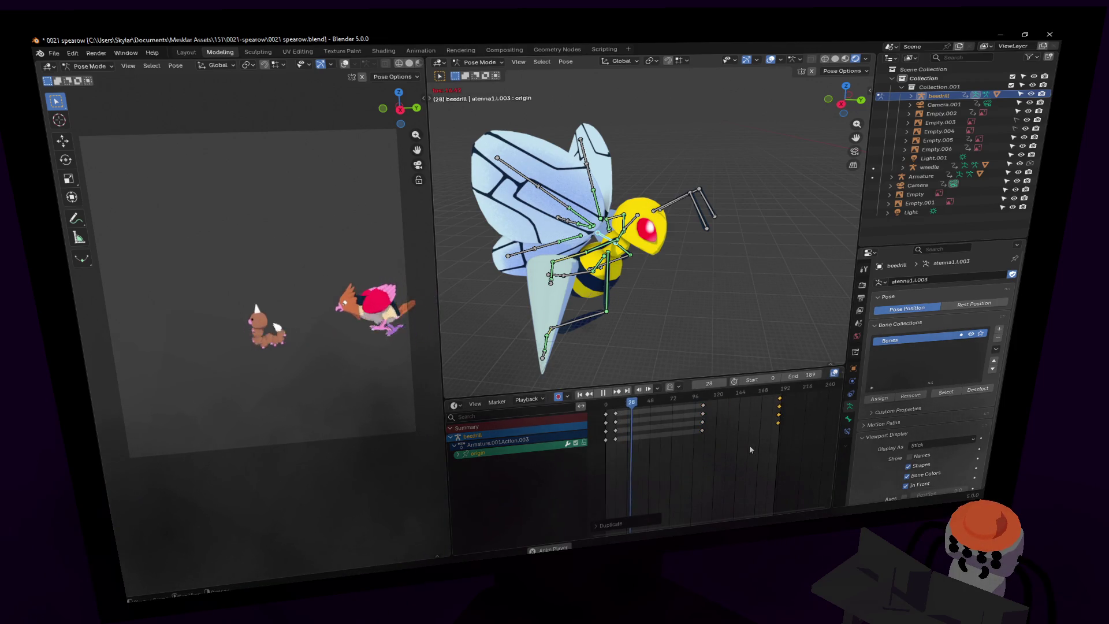
key(space)
key(space)
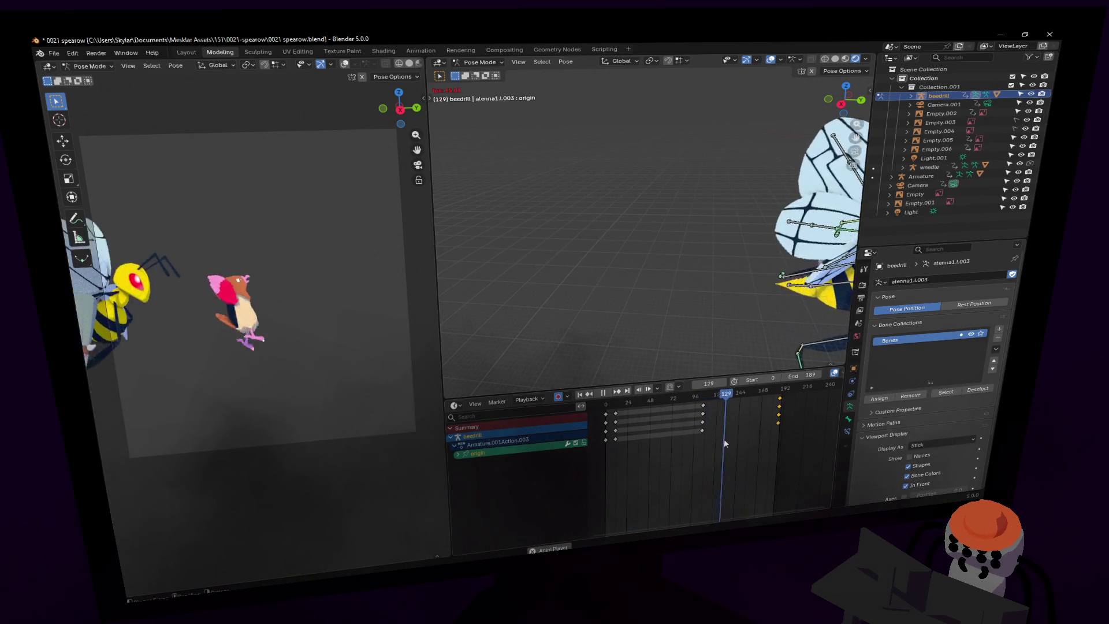
key(space)
key(shift+ctrl+space)
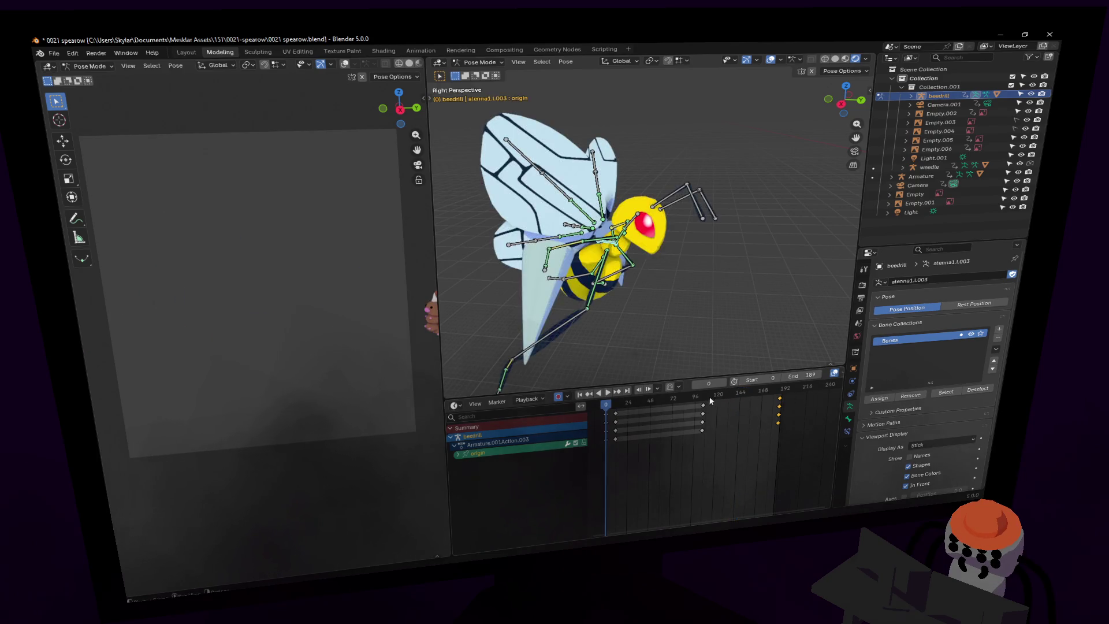
Tilt the Beedrill's head bone around the X axis.
key(shift+grave)
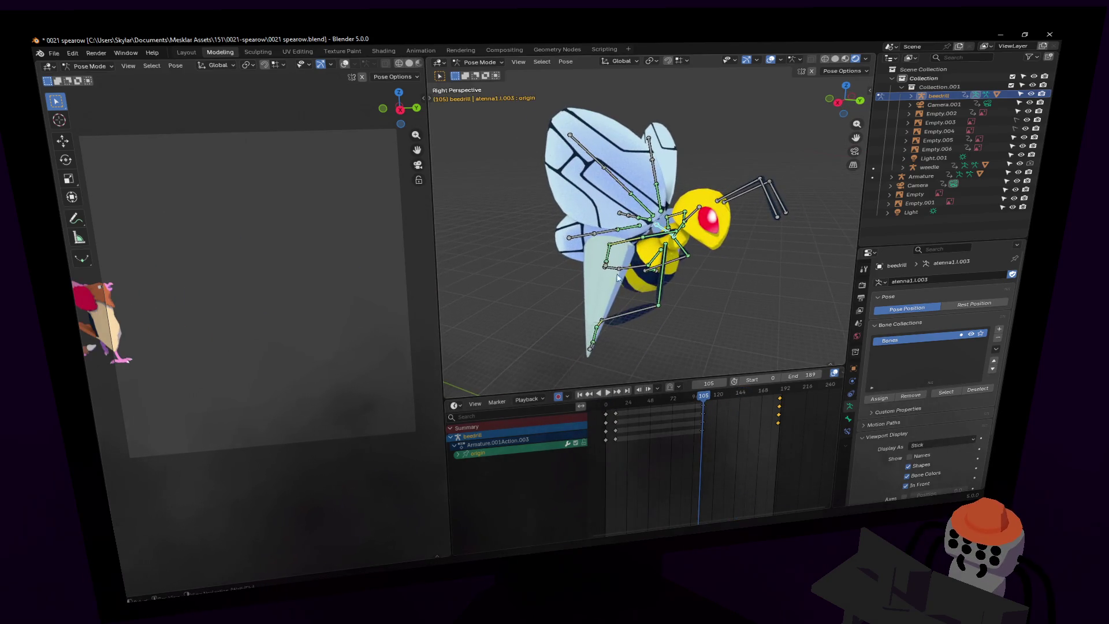
key(w)
click(653, 208)
click(653, 208)
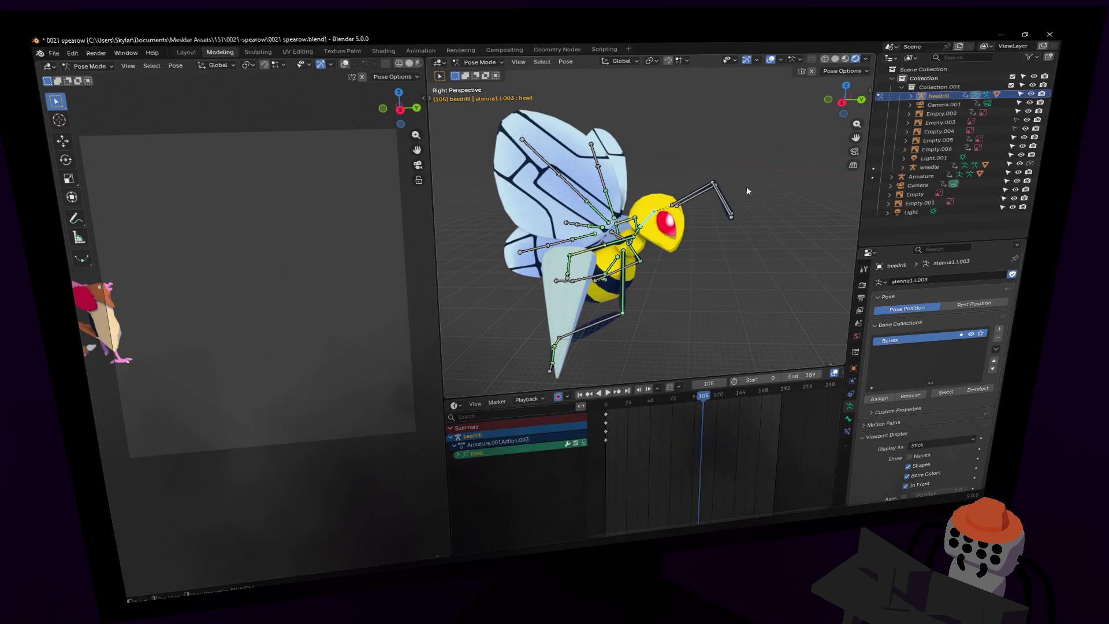
key(r)
key(x)
click(714, 155)
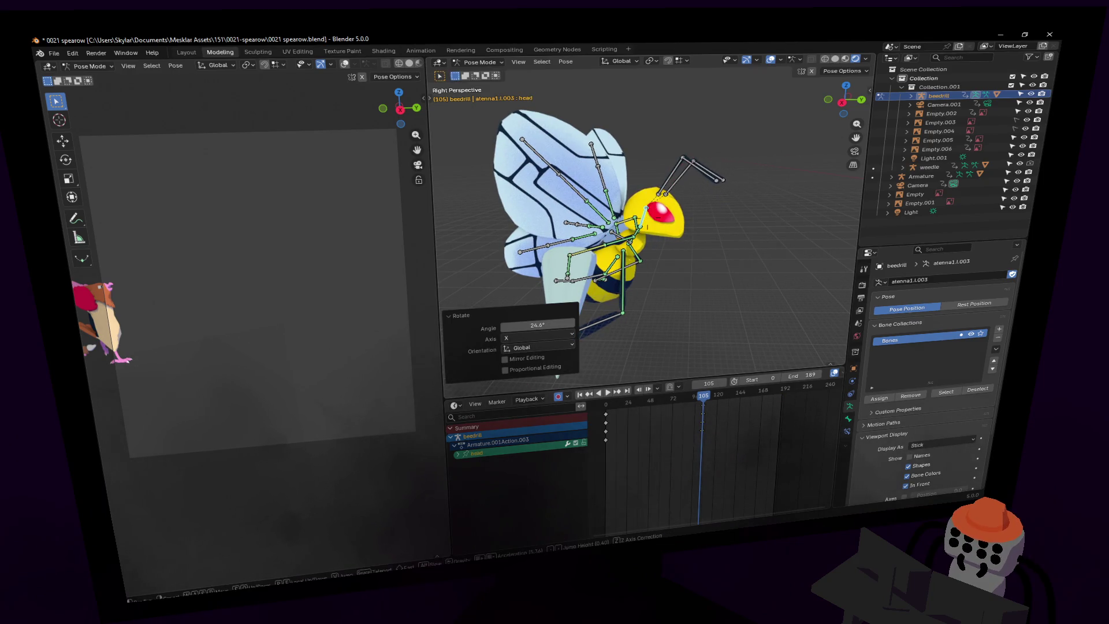
Tilt the Beedrill's body bone about -21° around X.
middle_drag(714, 155, 683, 184)
scroll(637, 196, up, 3)
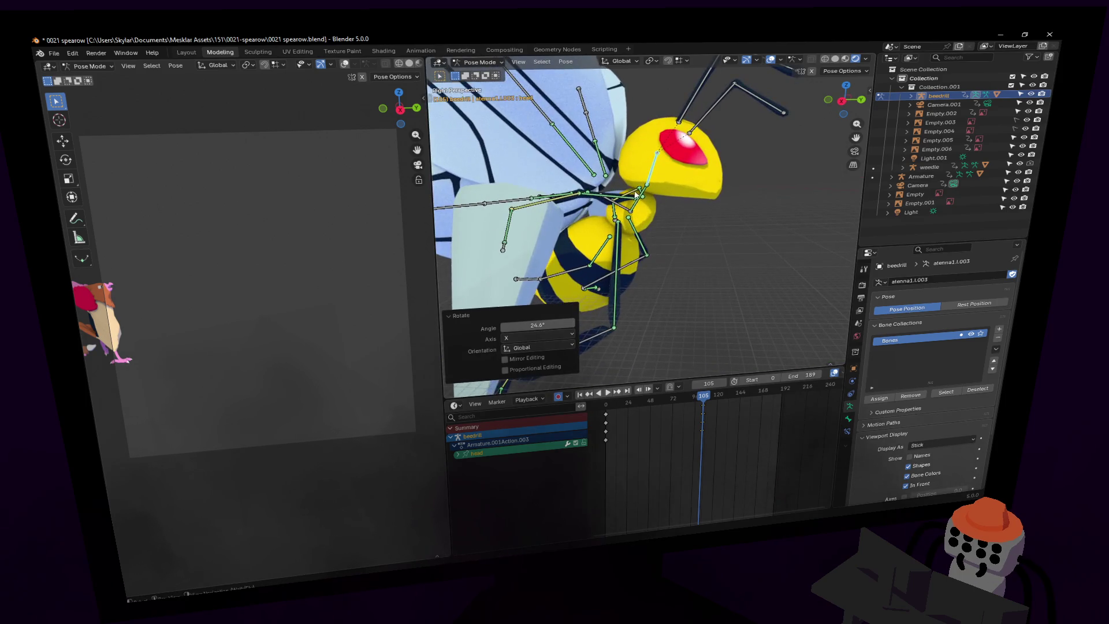
click(638, 199)
key(r)
key(x)
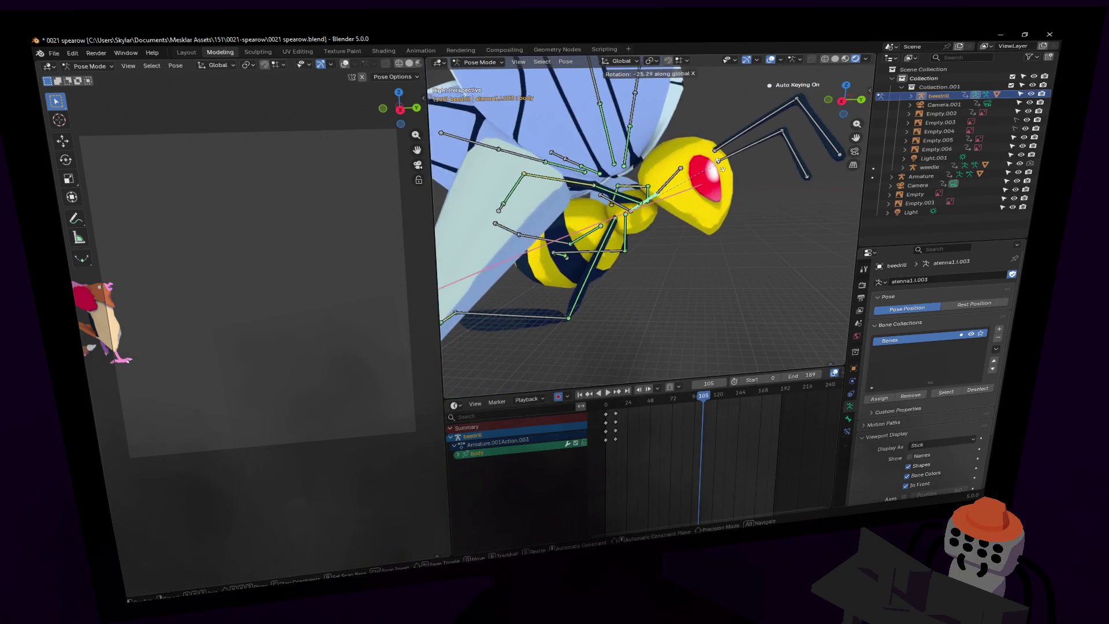
click(692, 195)
scroll(691, 195, down, 3)
middle_drag(690, 197, 643, 233)
Select both right wing bones, show bones through the mesh, and key a wing pose at frame 97.
click(642, 233)
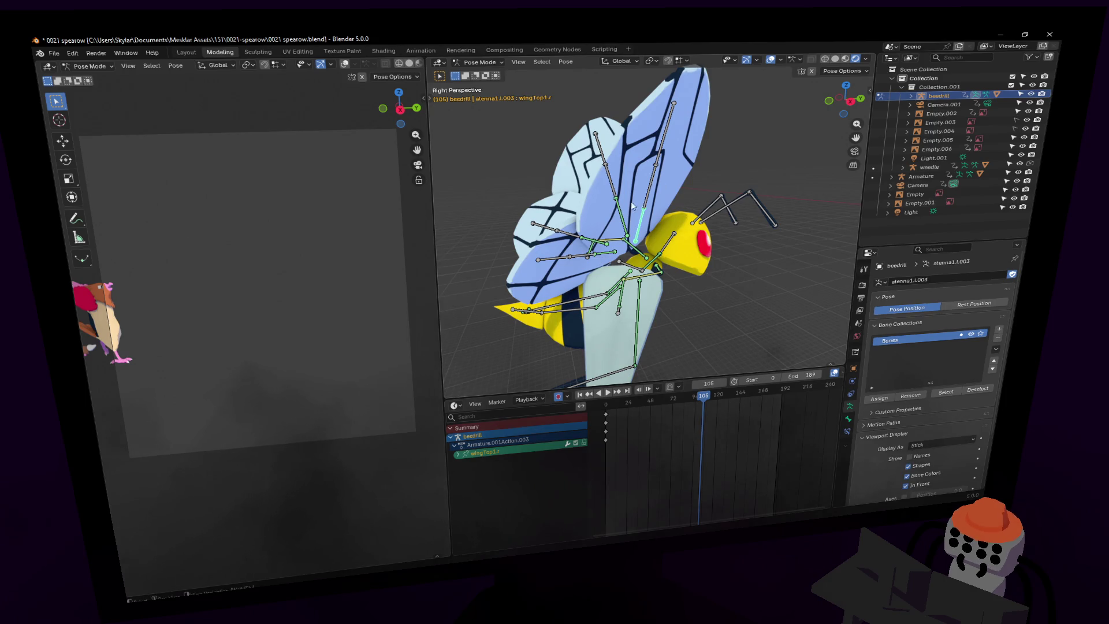
shift+click(608, 255)
middle_drag(608, 255, 829, 59)
click(810, 74)
middle_drag(751, 191, 689, 428)
click(695, 401)
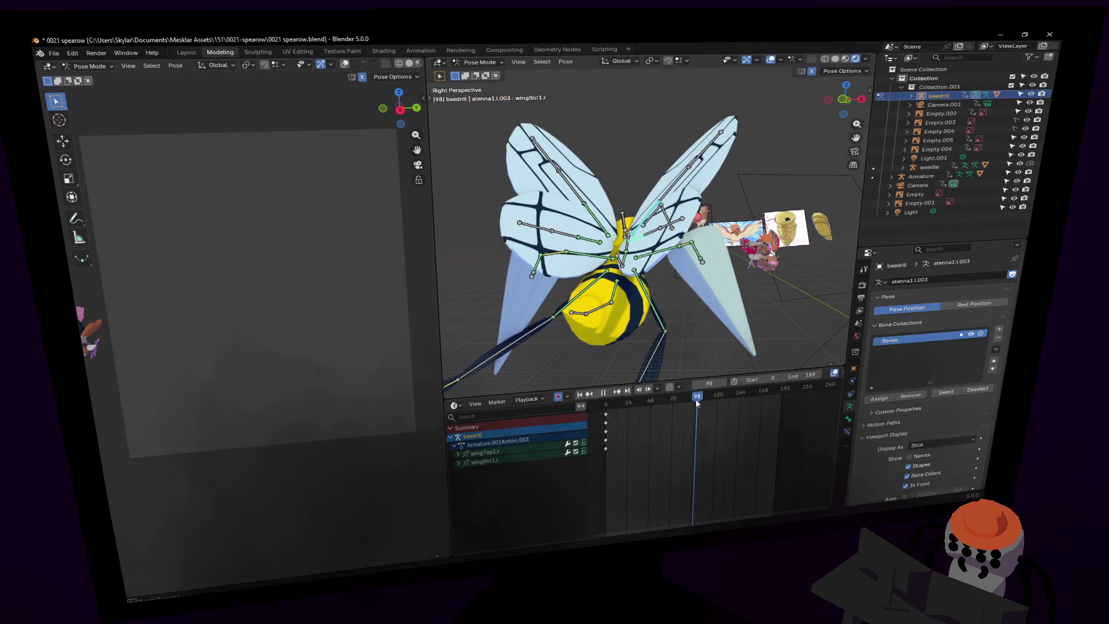
scroll(693, 401, up, 3)
key(r)
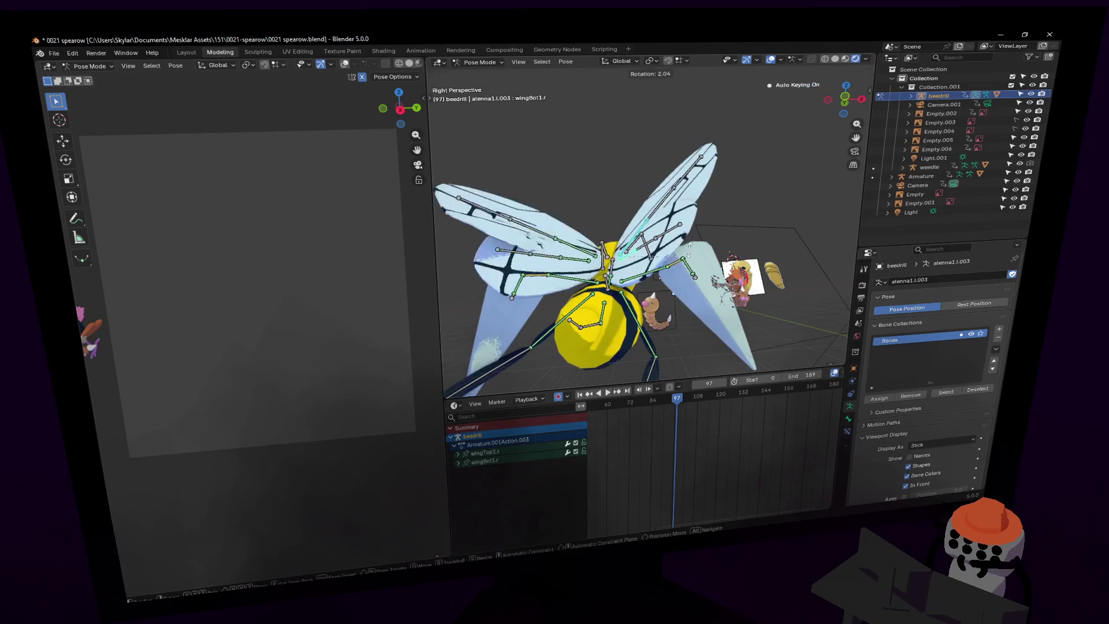
click(686, 218)
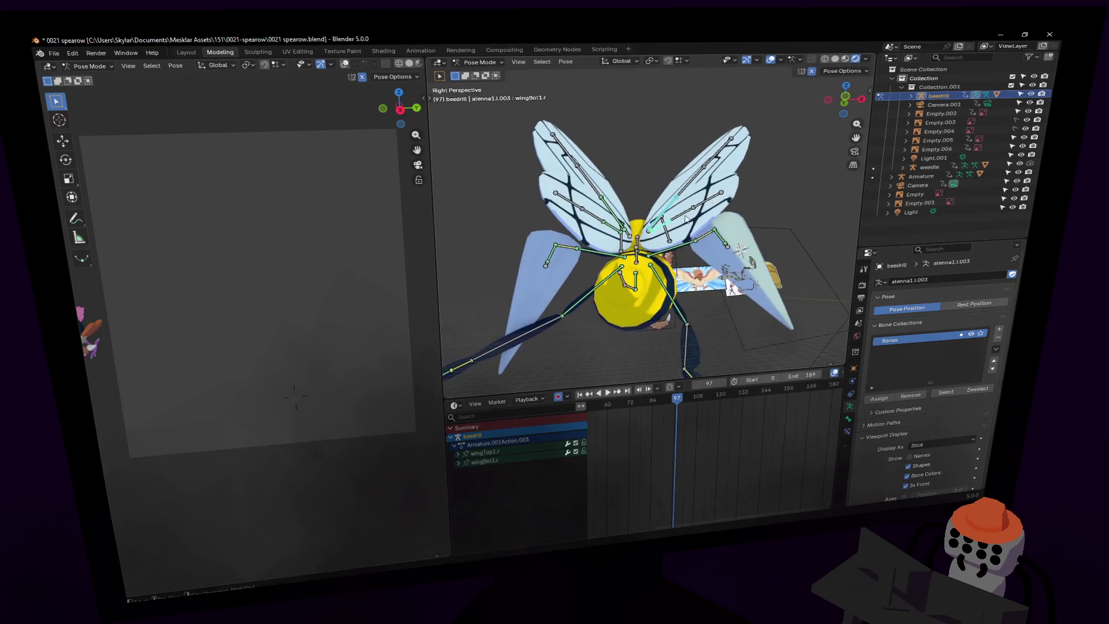
shift+middle_drag(759, 171, 709, 185)
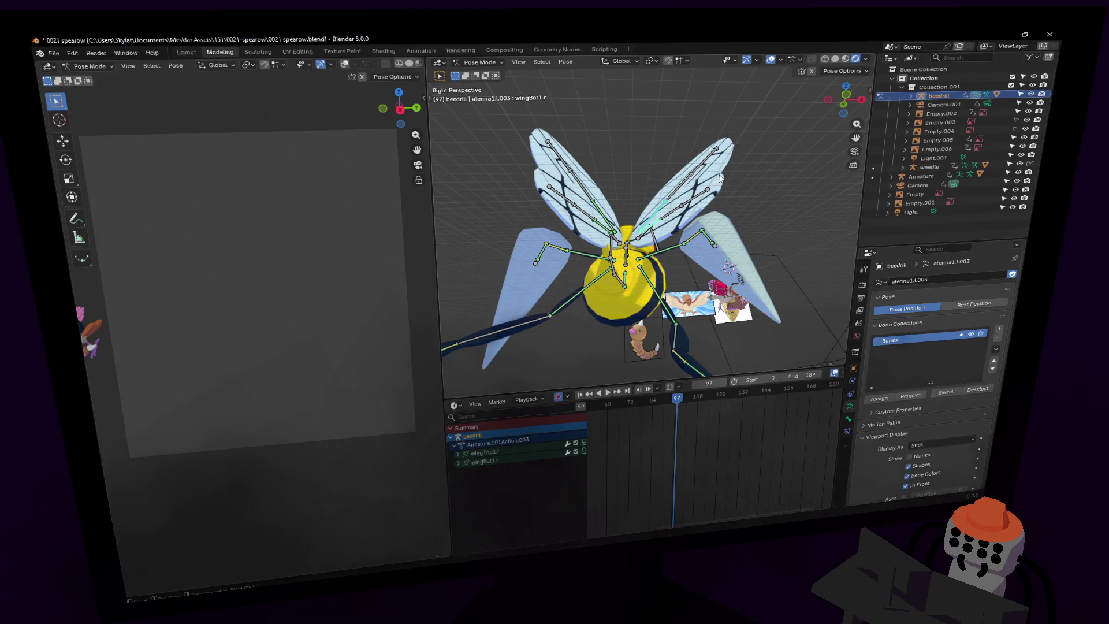
key(i)
Rotate the right wing bones upright, with a further turn on global Z.
key(r)
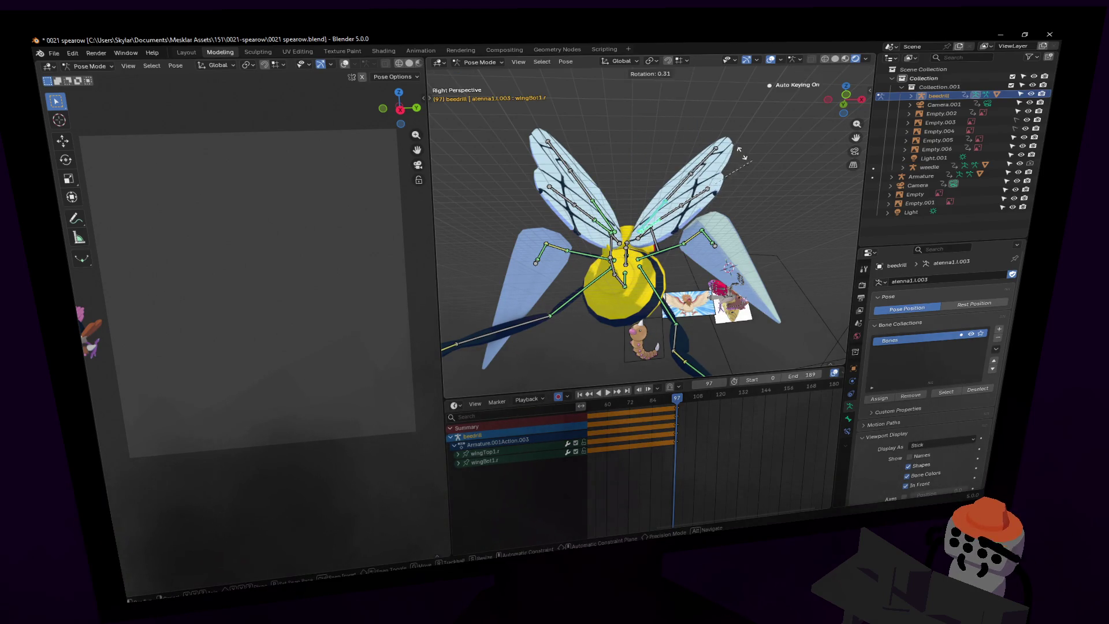
click(675, 136)
key(r)
key(z)
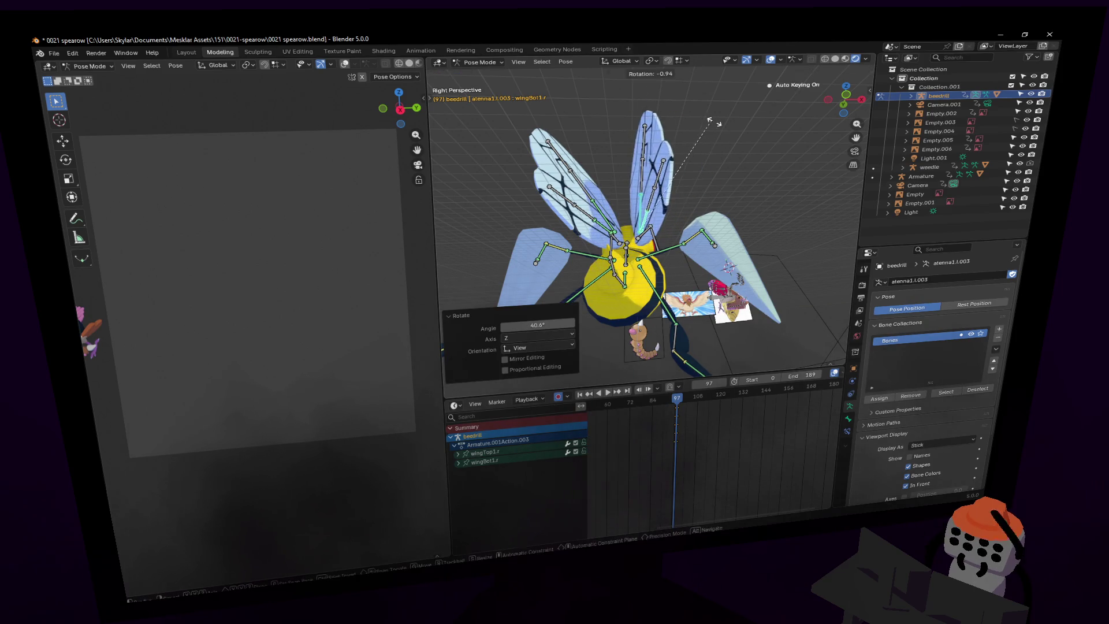
click(671, 139)
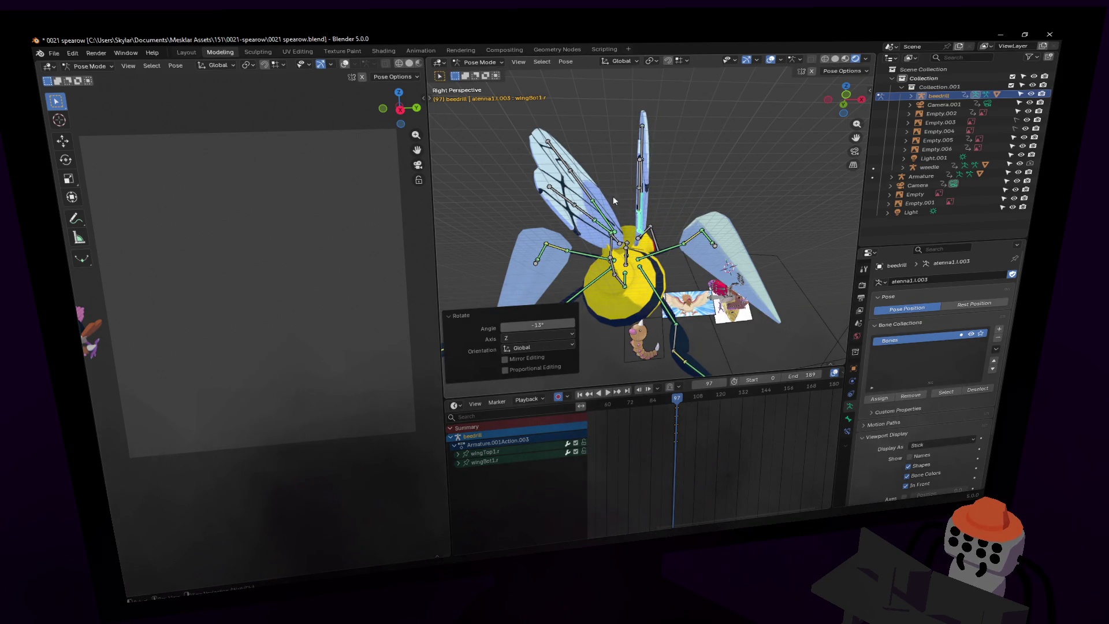
Rotate the left wing's two bones upright, adding a small extra turn on global Z.
click(603, 217)
shift+click(616, 221)
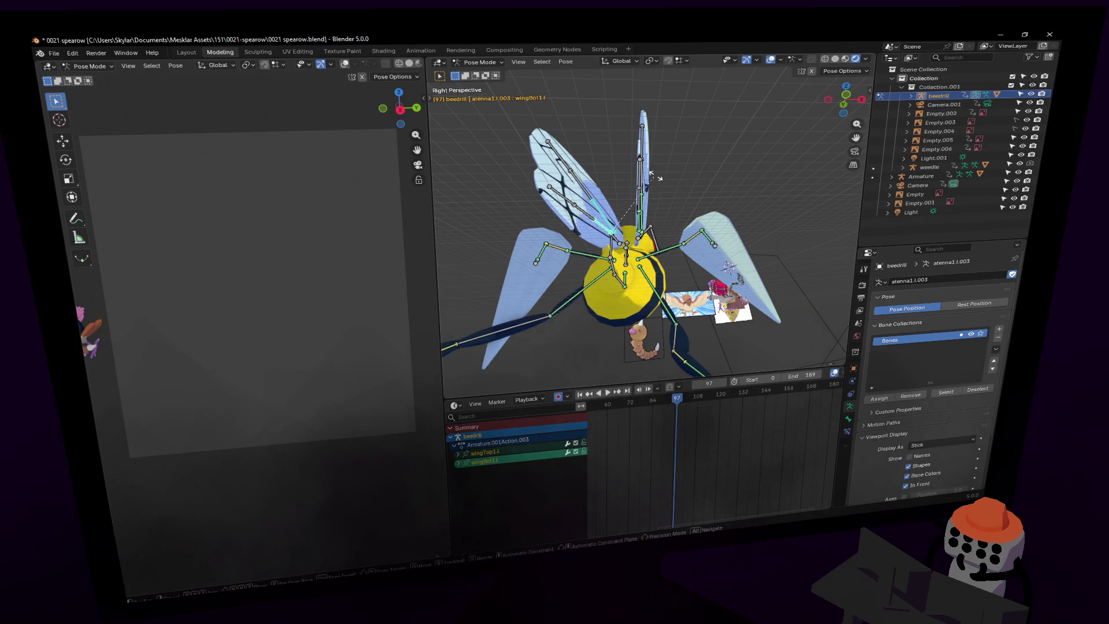
key(x)
key(Escape)
key(shift+grave)
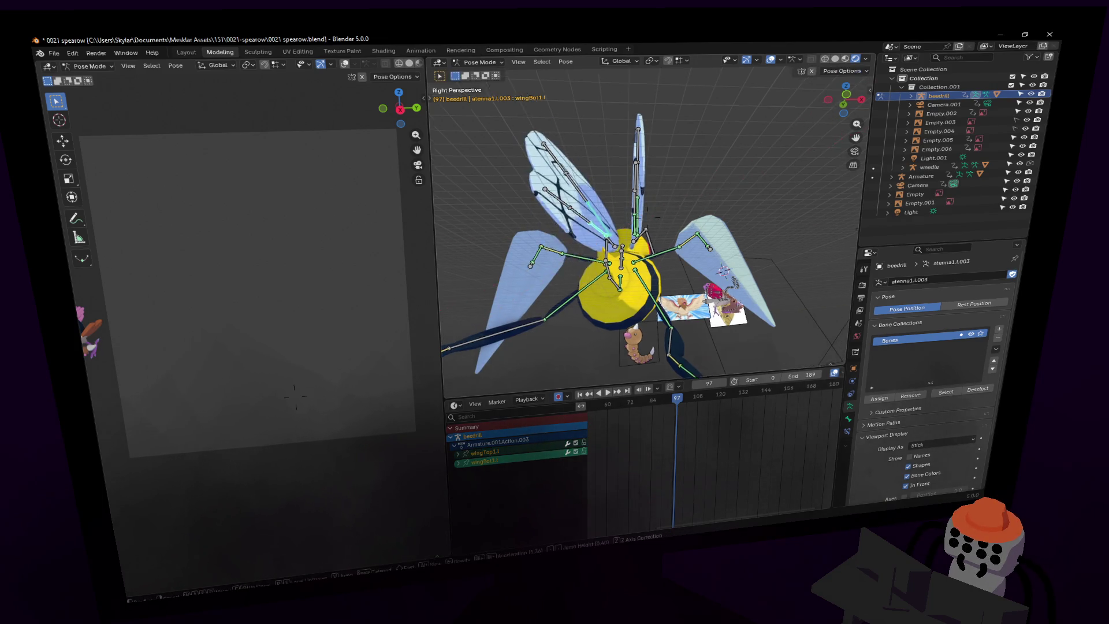
key(Return)
key(r)
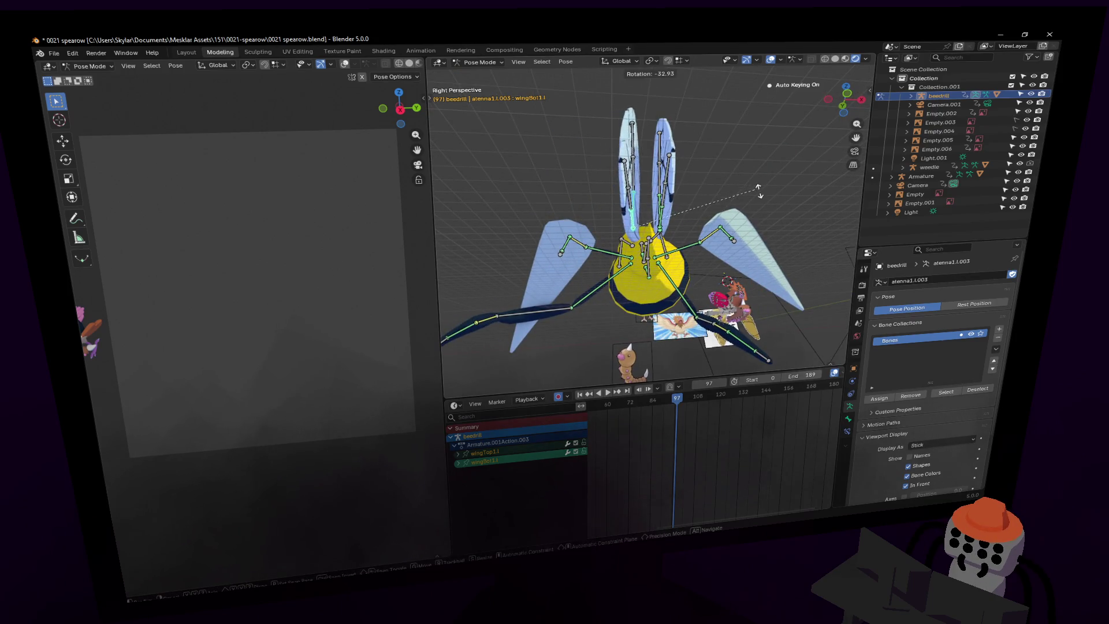
click(758, 191)
mouse_move(758, 190)
middle_down()
mouse_move(742, 179)
mouse_move(753, 189)
middle_up()
key(r)
key(z)
click(758, 124)
Move the playhead to frame 99 and reframe the view on the bee.
key(shift+grave)
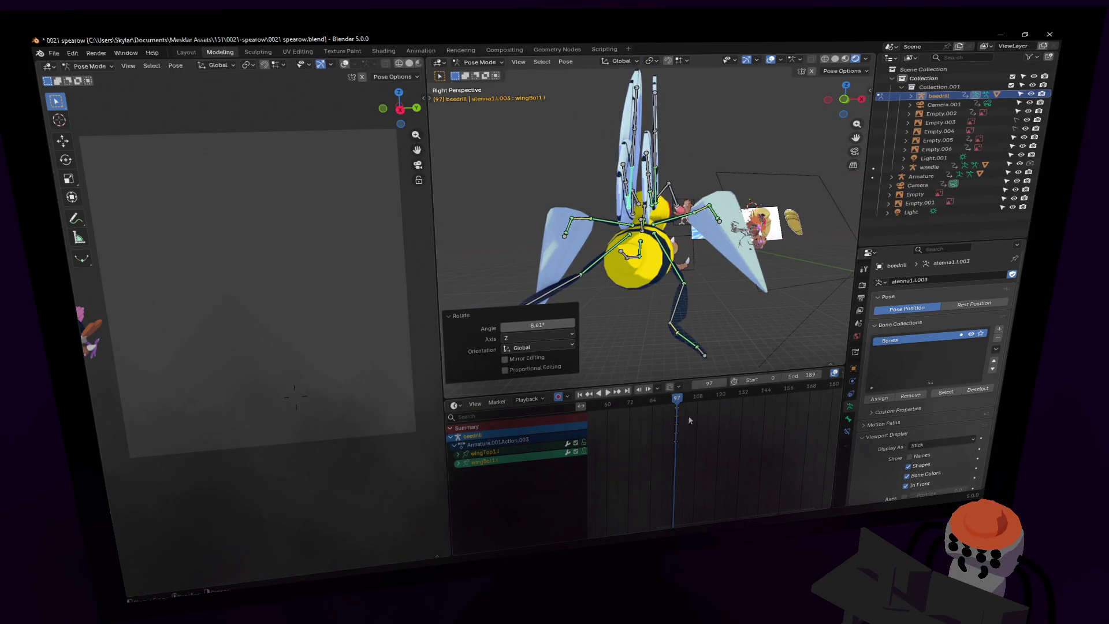
scroll(685, 427, up, 5)
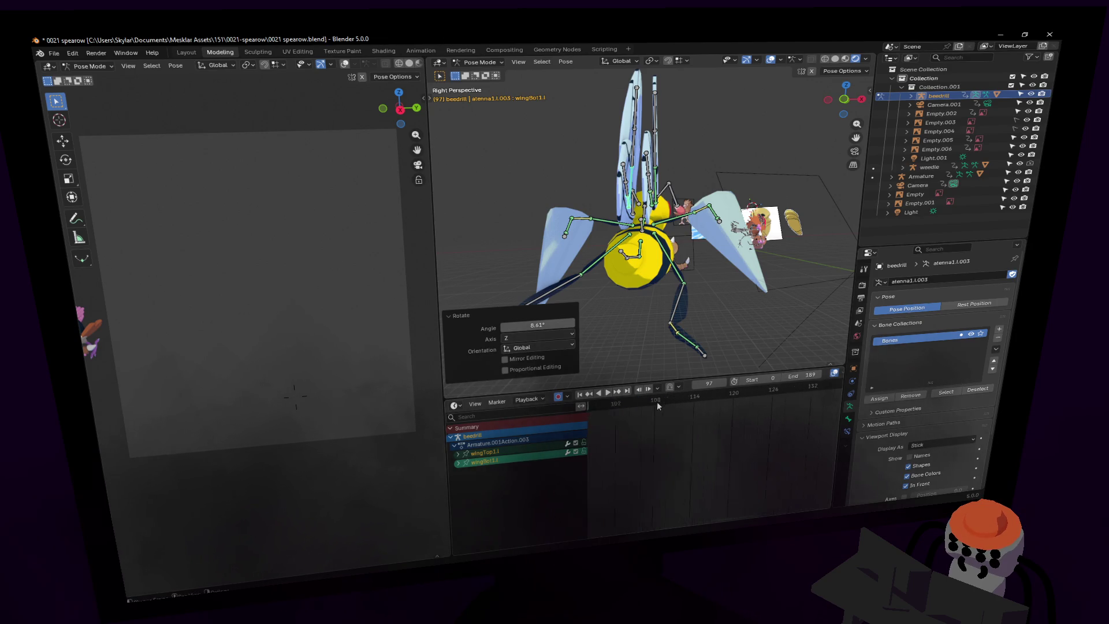
middle_drag(648, 425, 678, 420)
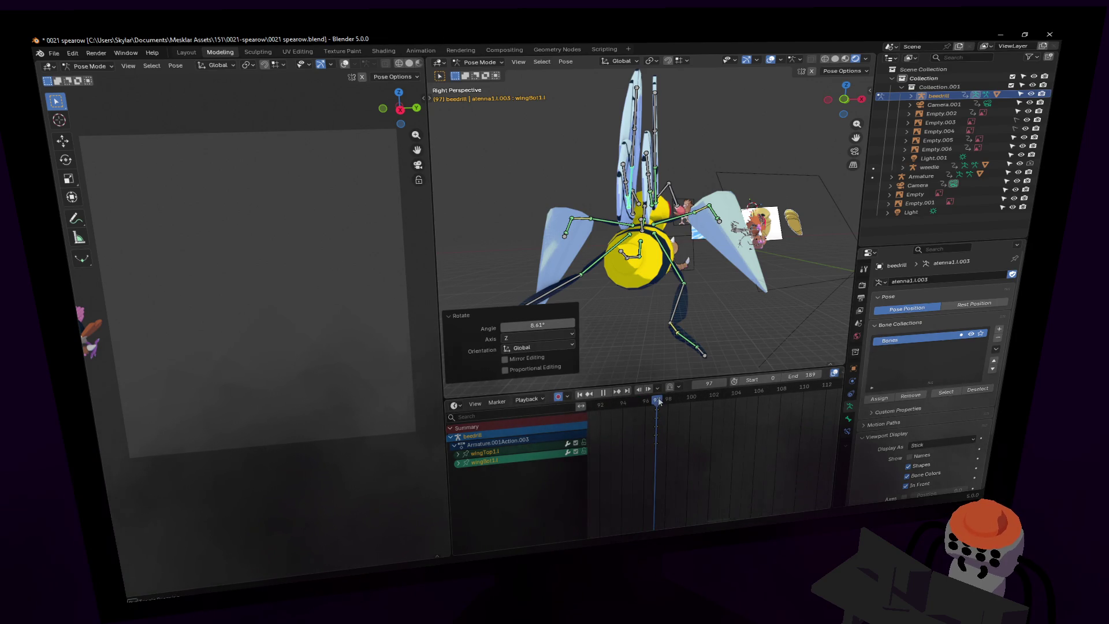
drag(670, 400, 679, 398)
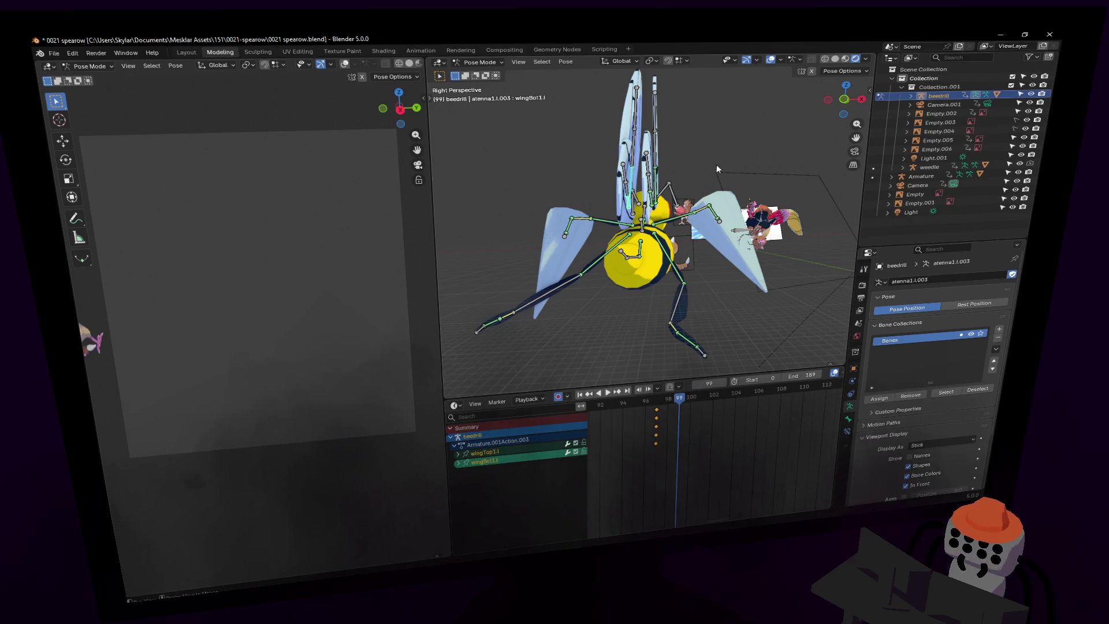
key(shift+grave)
click(670, 191)
Paste the left wing's pose mirrored onto the right wing and duplicate the frame 97–99 keys 4 frames later.
key(ctrl+shift+m)
key(ctrl+shift+v)
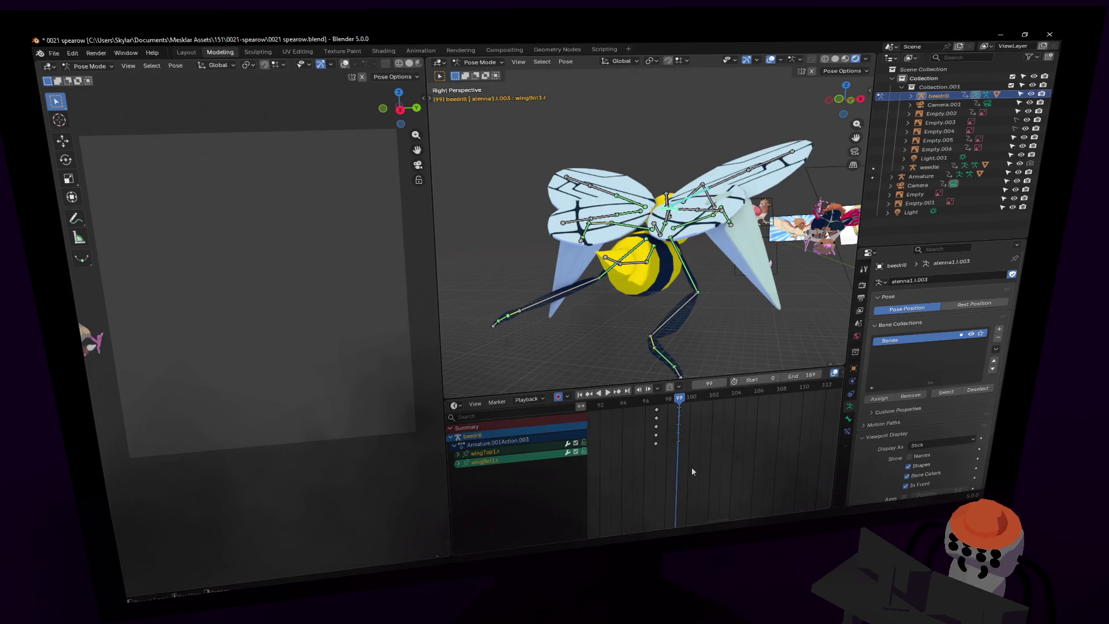
mouse_move(689, 450)
mouse_down()
mouse_move(644, 403)
mouse_move(709, 403)
mouse_move(701, 400)
mouse_up()
key(shift+d)
click(716, 416)
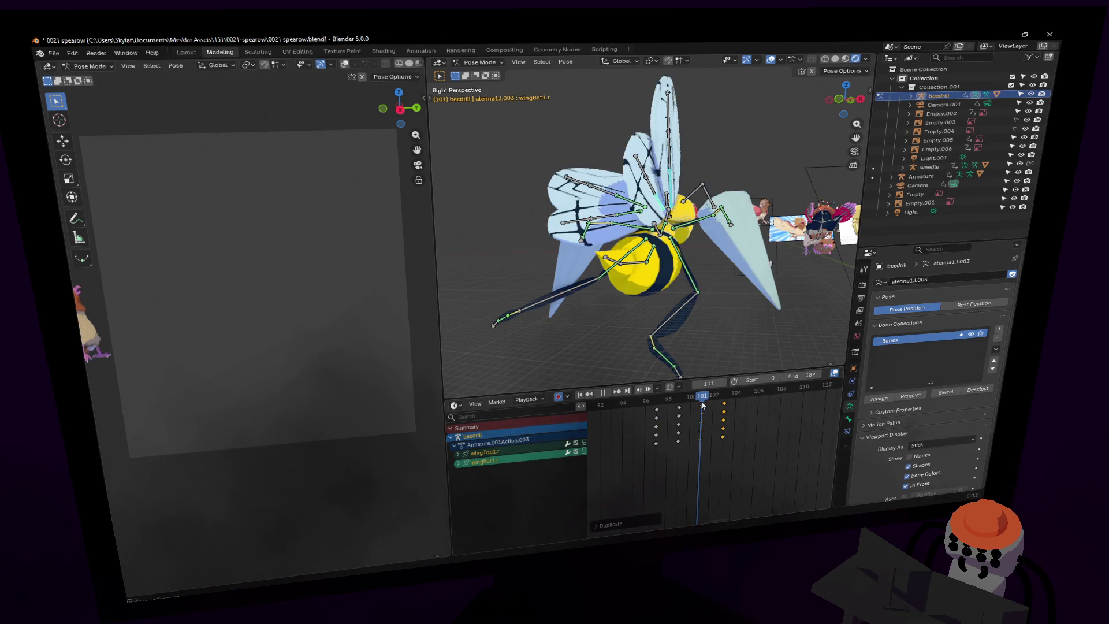
At frame 101, duplicate the left wing's keys to about frame 103 and preview the flapping.
middle_drag(632, 299, 634, 290)
click(623, 234)
click(628, 238)
key(shift+d)
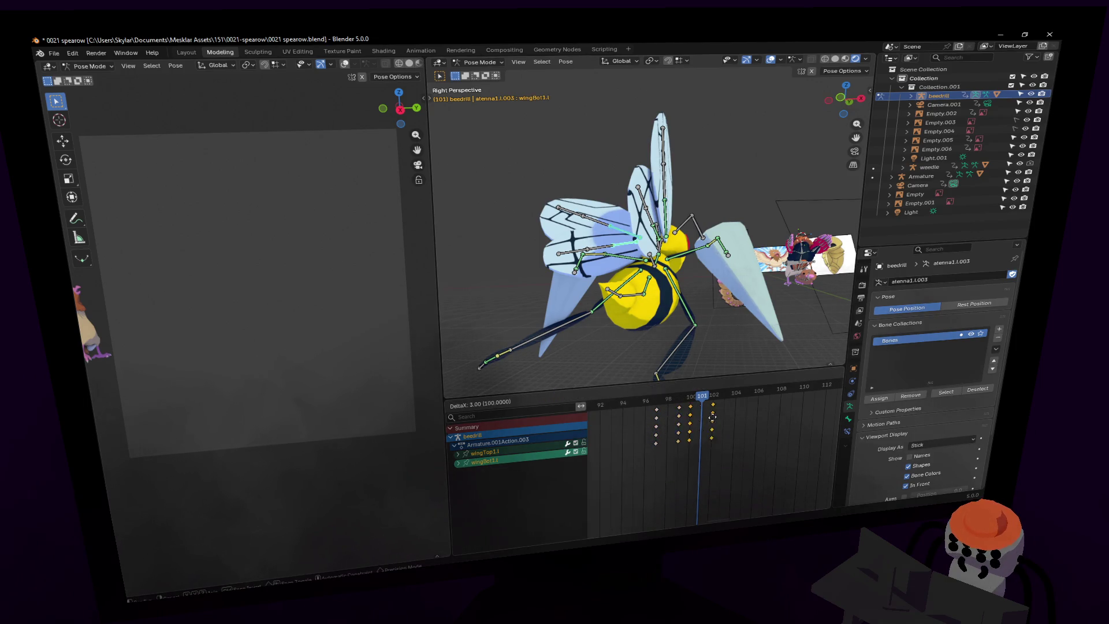
click(701, 408)
key(shift+r)
key(shift+r)
key(shift+r)
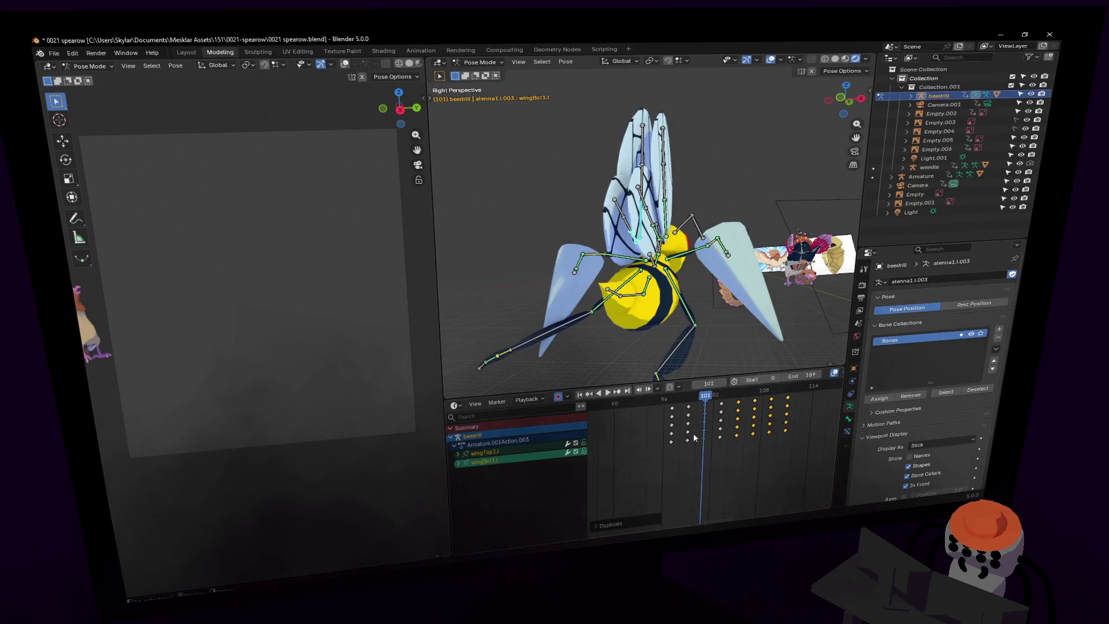
scroll(711, 434, down, 2)
key(shift+d)
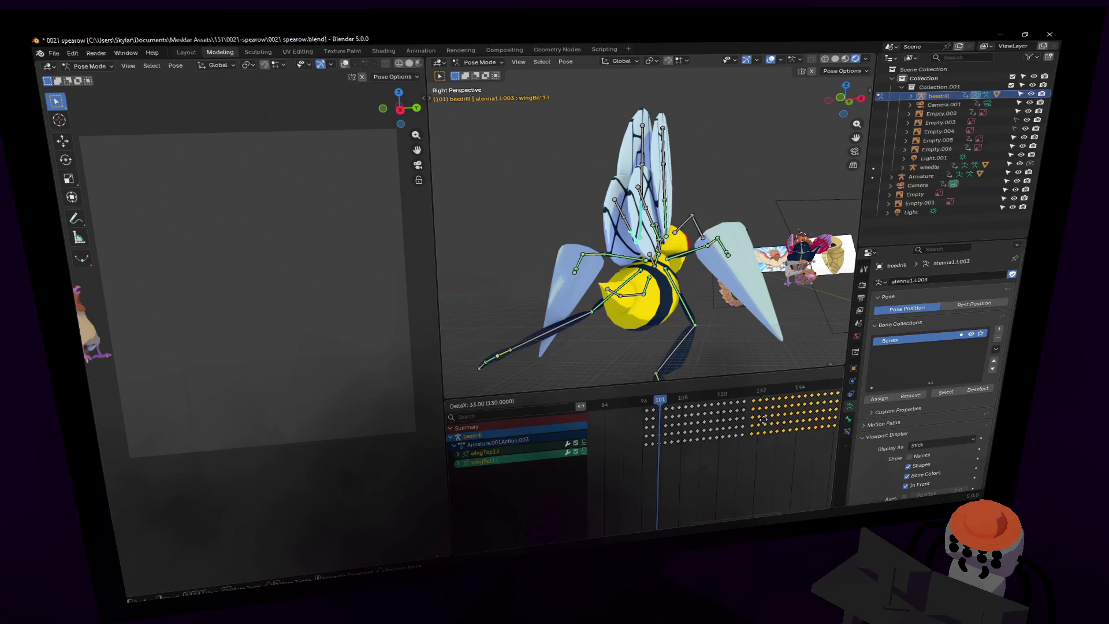
key(Escape)
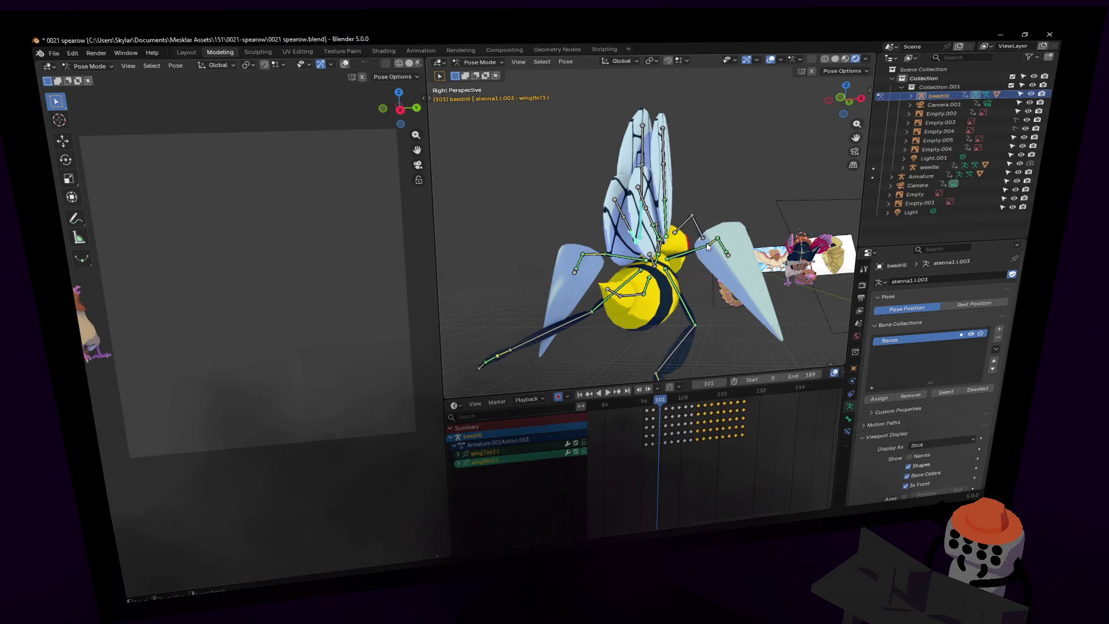
key(space)
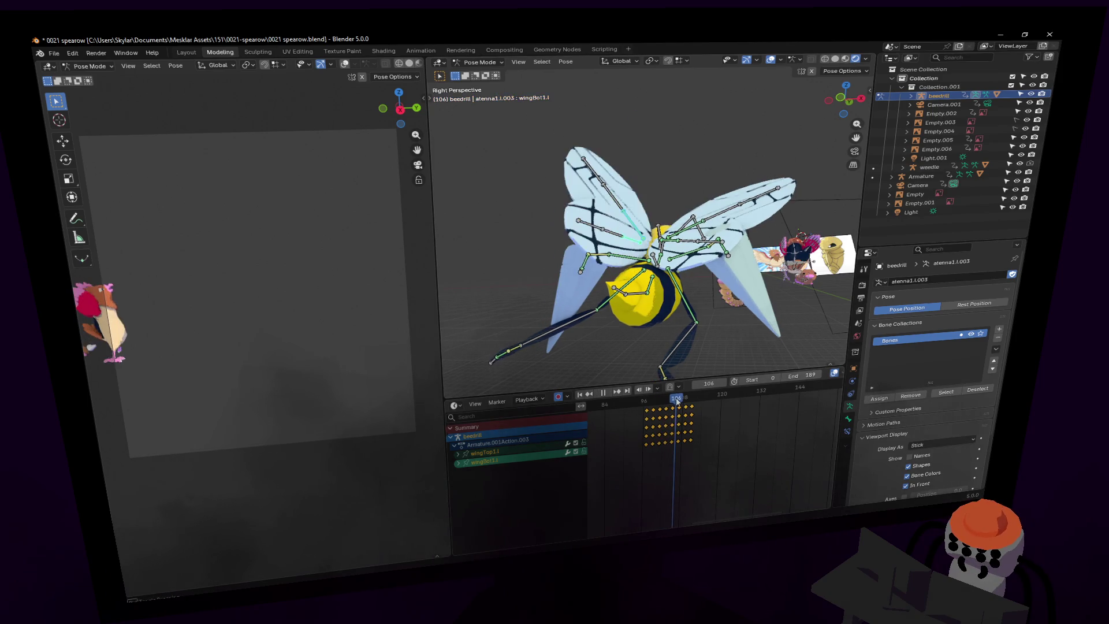
key(Escape)
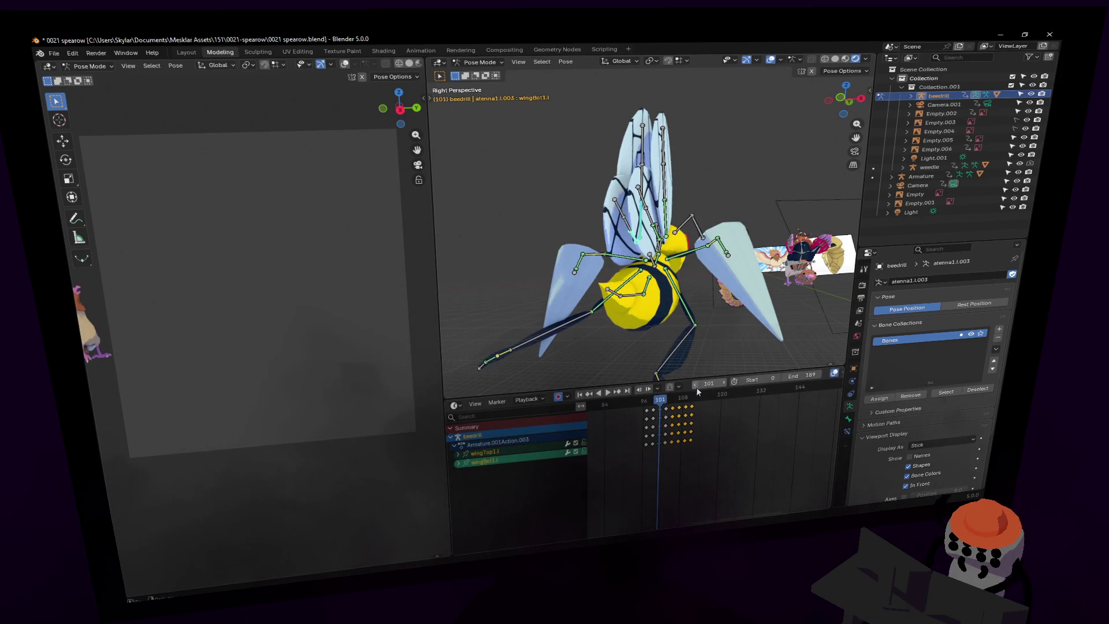
Duplicate both wings' keys in 16-frame offsets out to about frame 165 and preview.
shift+click(660, 232)
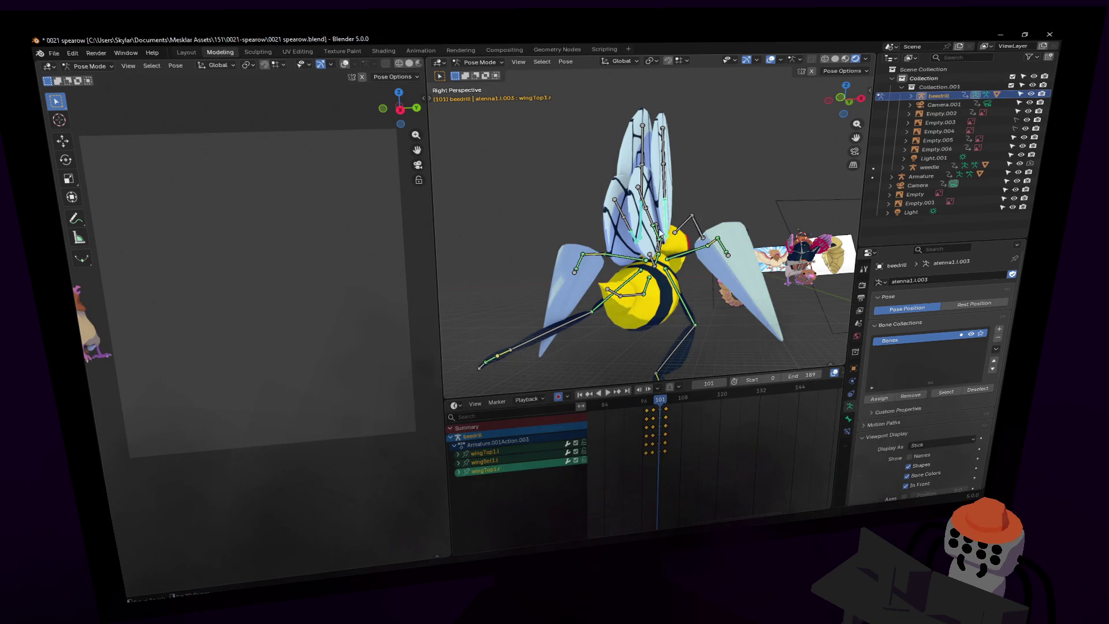
shift+click(658, 238)
key(shift+d)
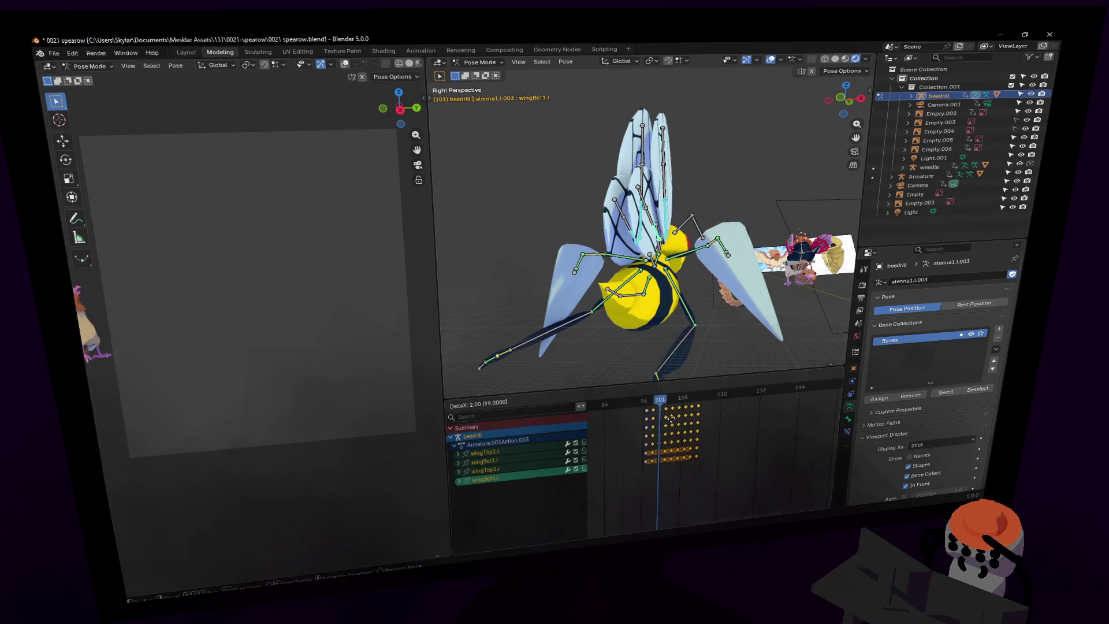
click(686, 420)
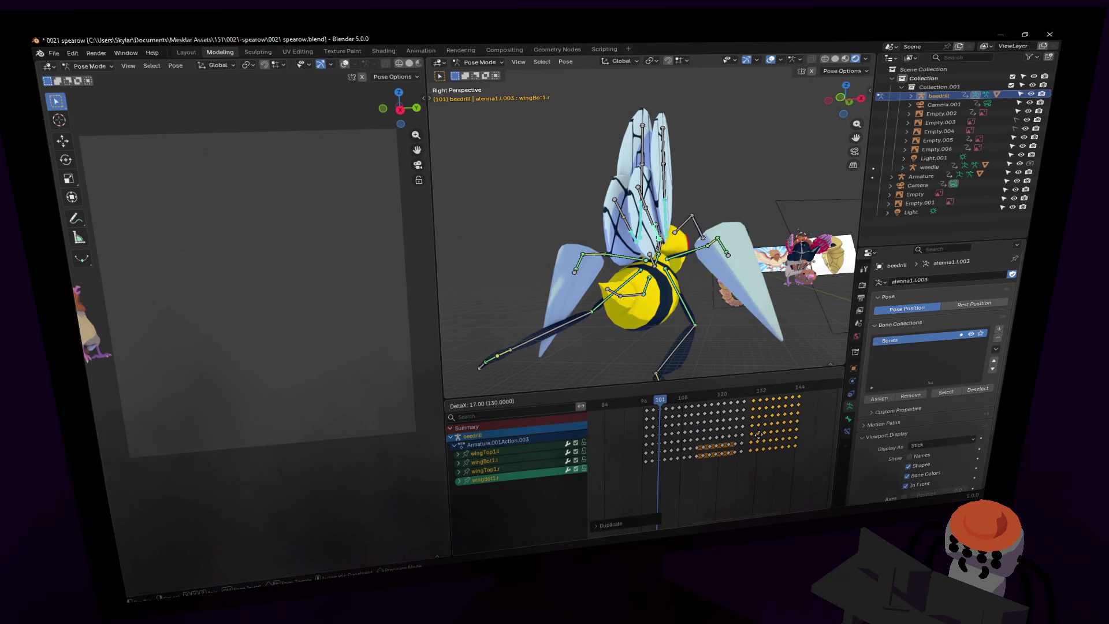
click(757, 434)
key(shift+d)
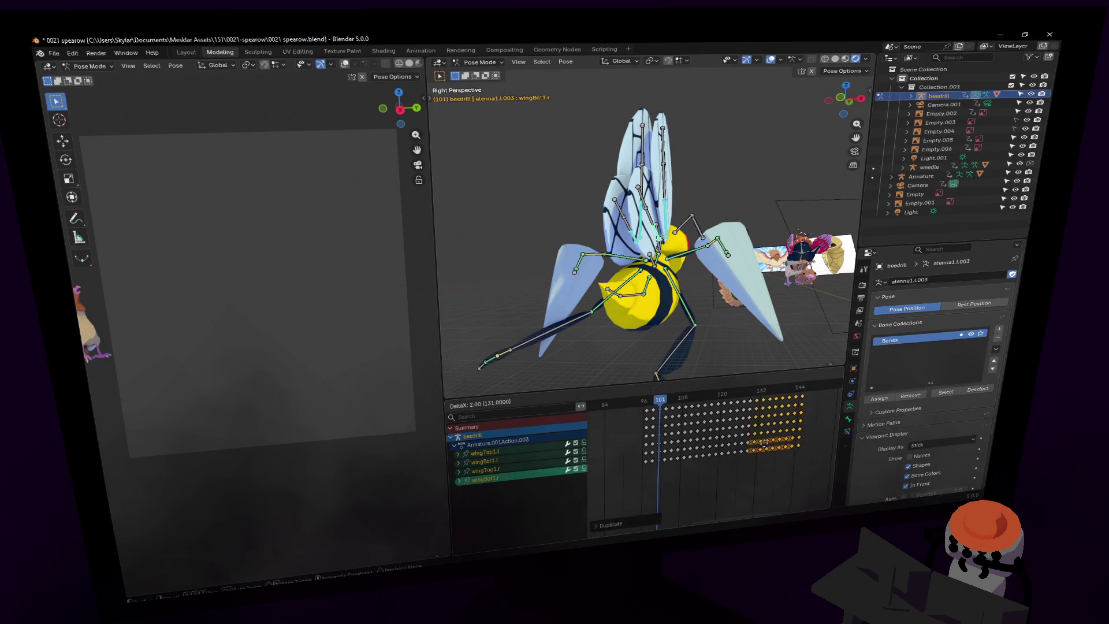
right_click(774, 441)
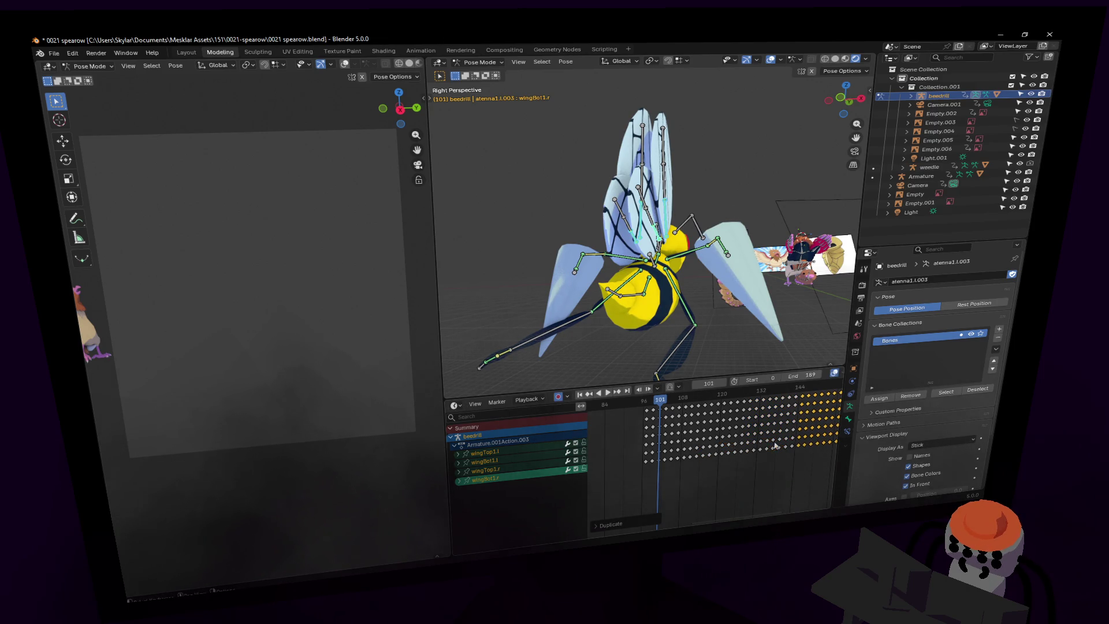
scroll(719, 442, down, 2)
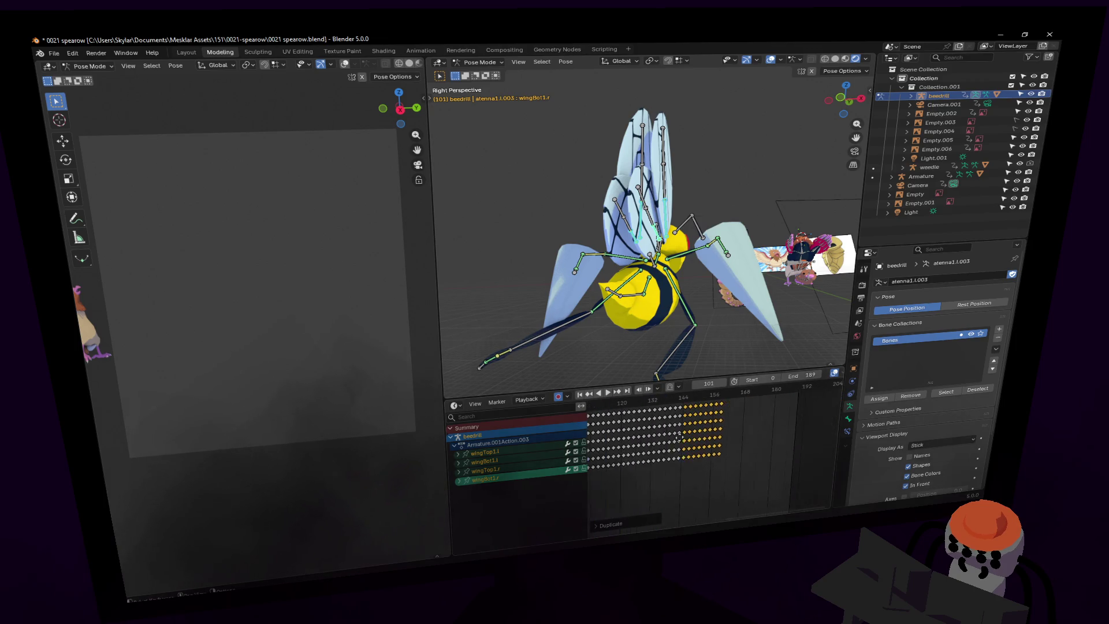
key(shift+d)
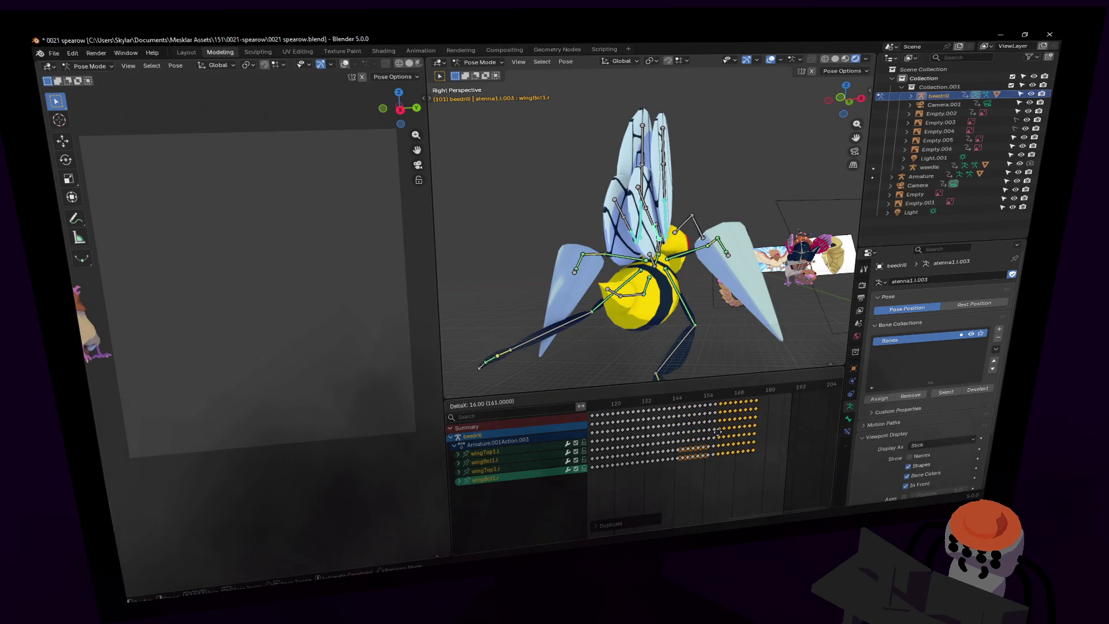
click(716, 430)
key(shift+d)
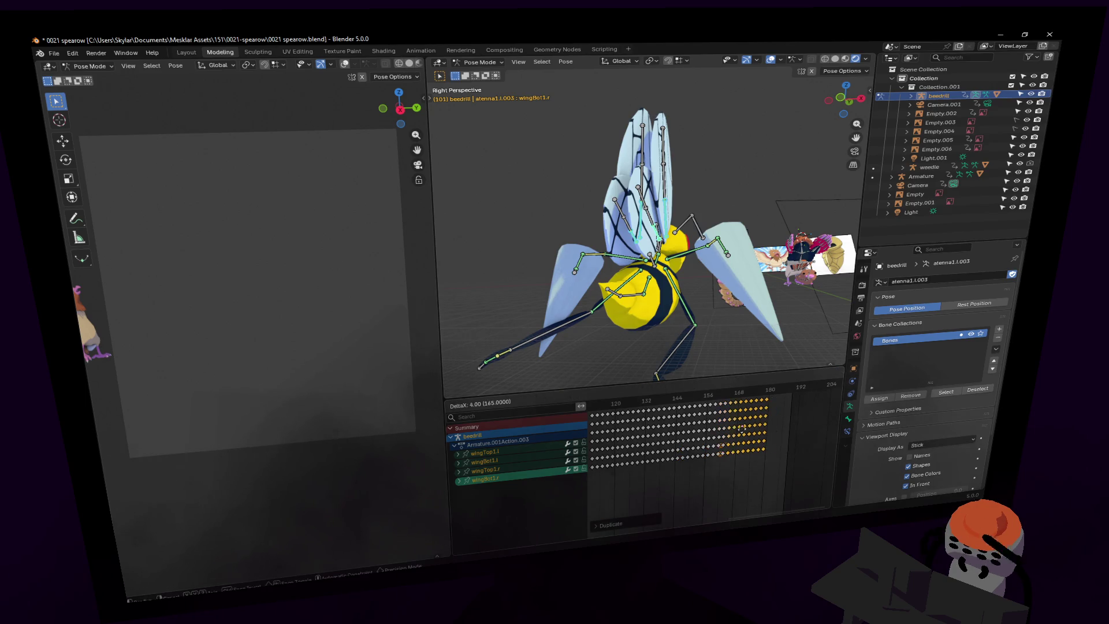
click(757, 423)
key(space)
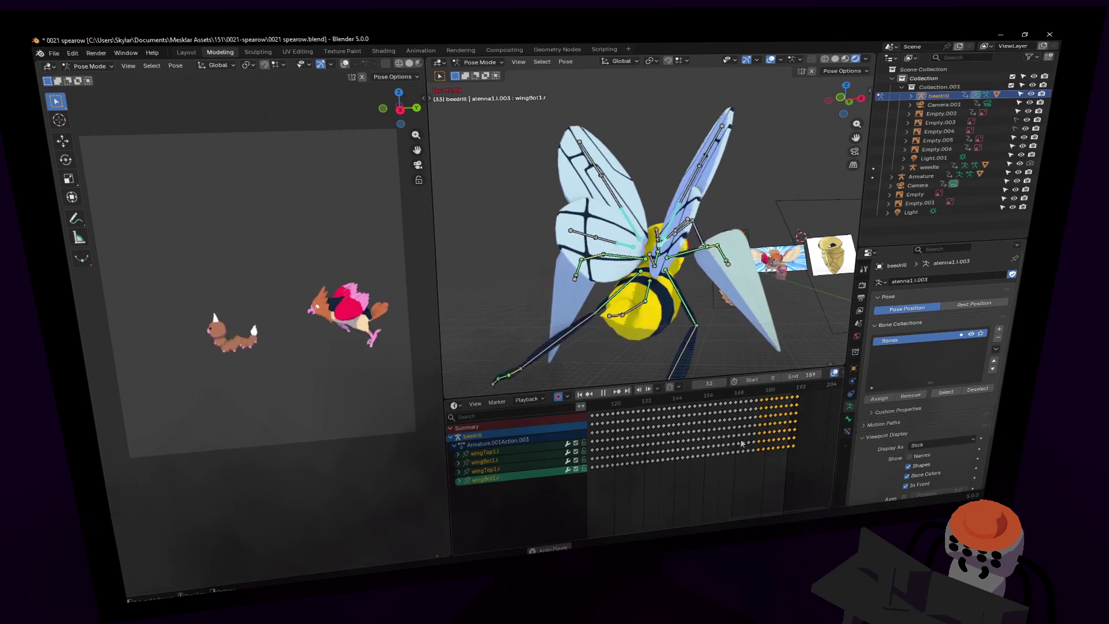
Set playback sync to drop frames for real-time speed and replay the animation.
scroll(669, 453, down, 3)
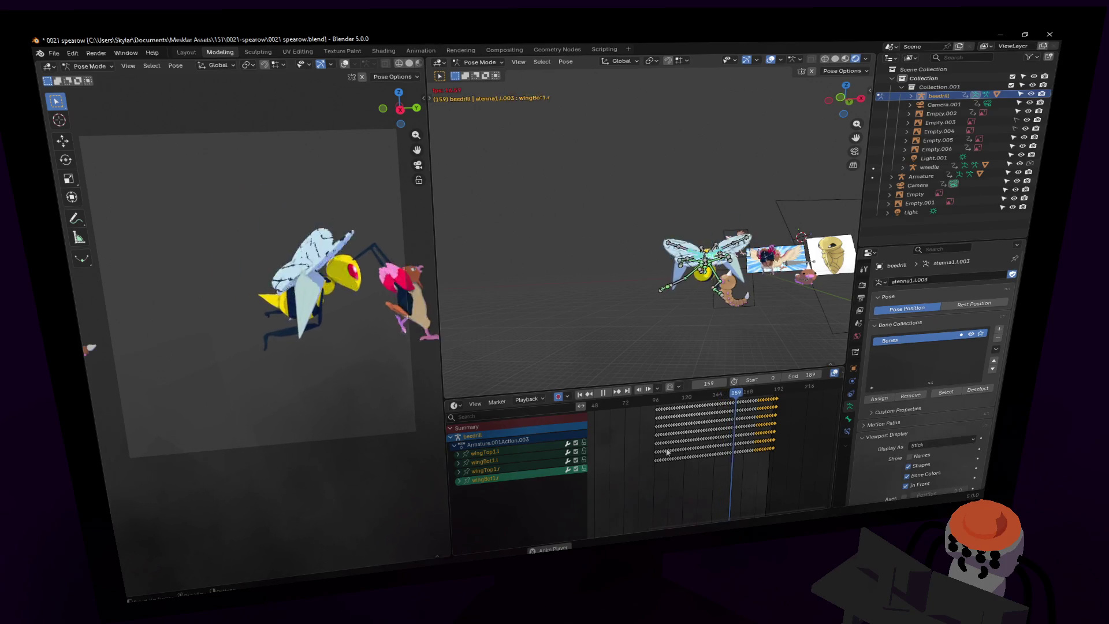
key(space)
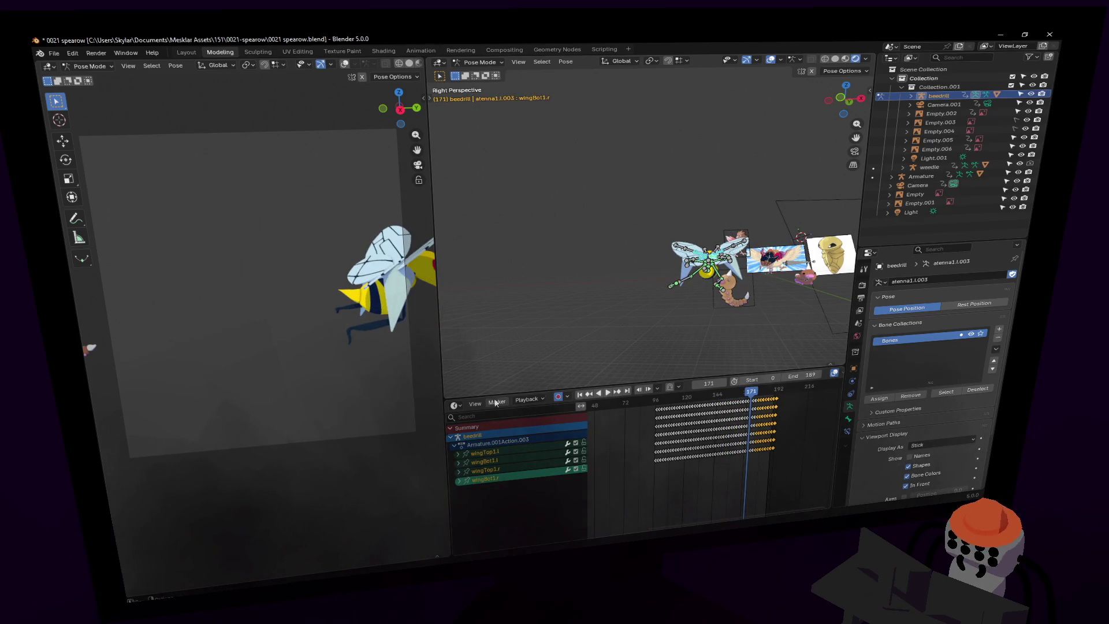
click(535, 400)
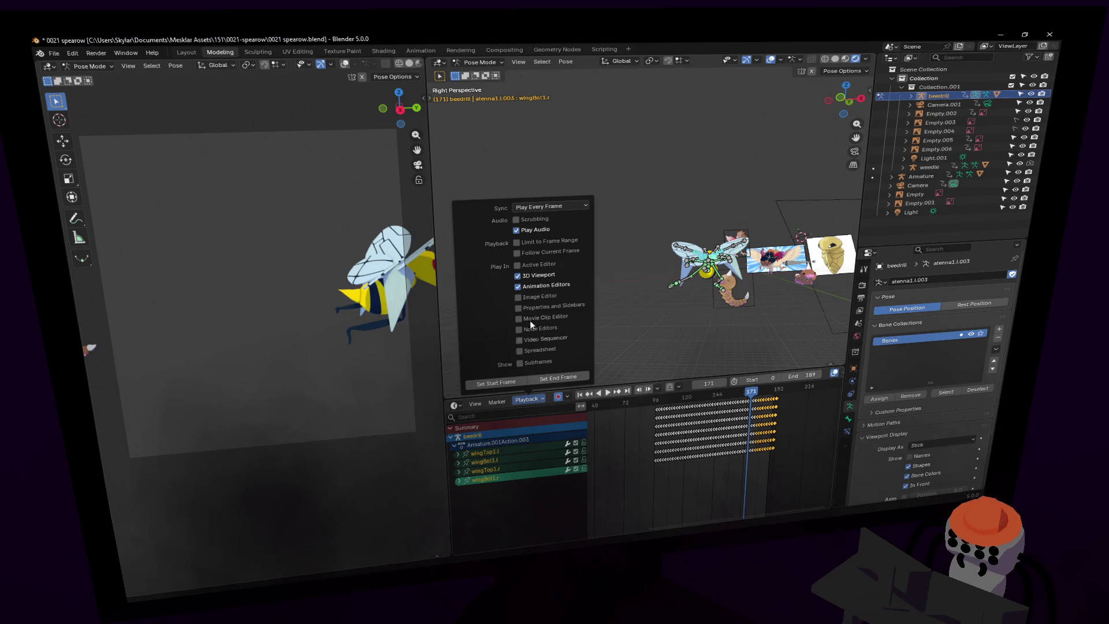
click(544, 205)
click(542, 227)
key(space)
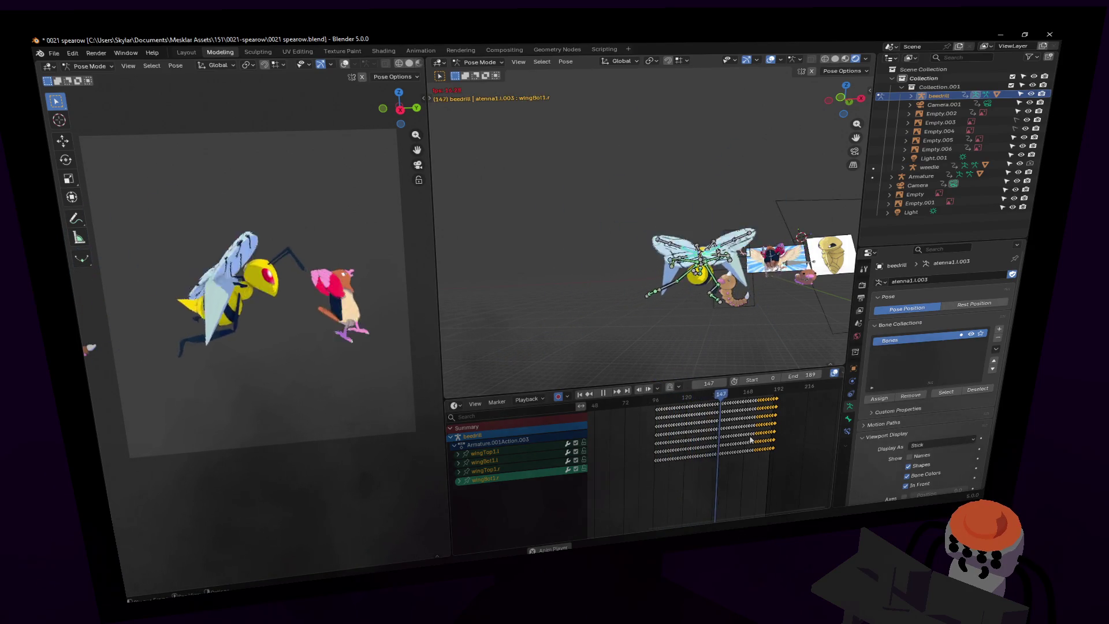
Stop playback, select all wing keyframes, and move the playhead back to frame 96.
key(space)
key(a)
scroll(757, 430, up, 2)
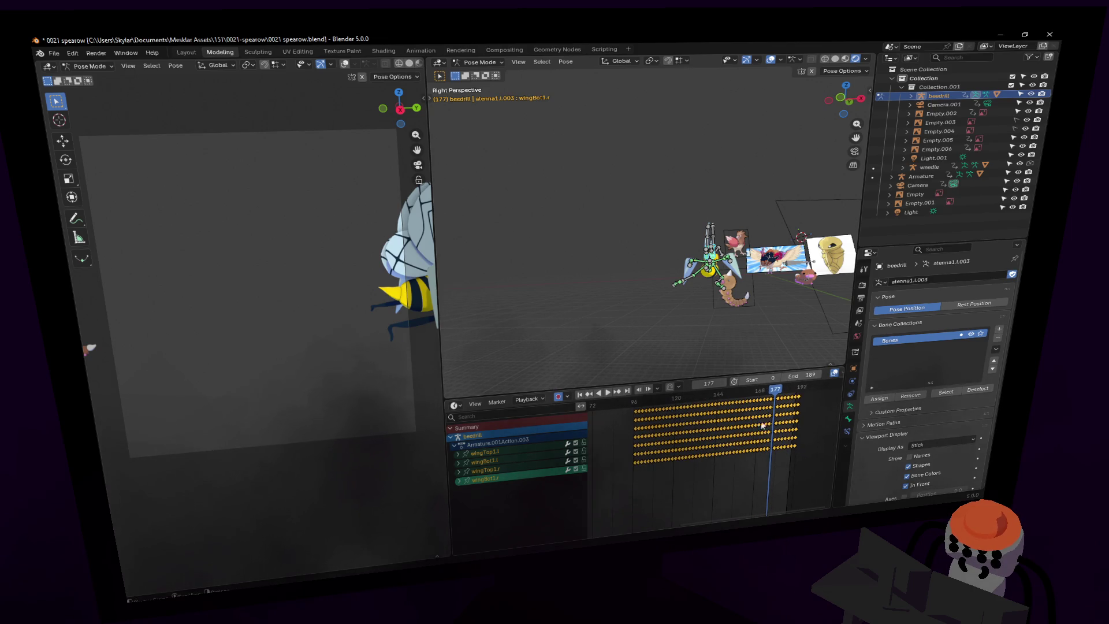
drag(681, 392, 636, 408)
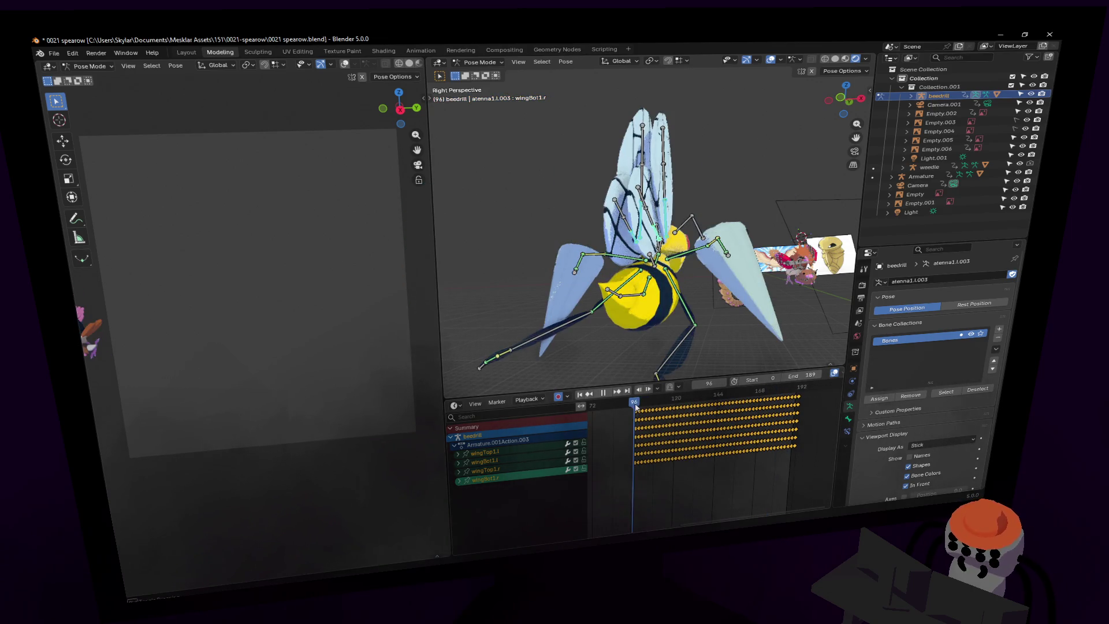
Halve the spacing of Beedrill's wing keyframes by scaling them 0.5 toward frame 97.
key(s)
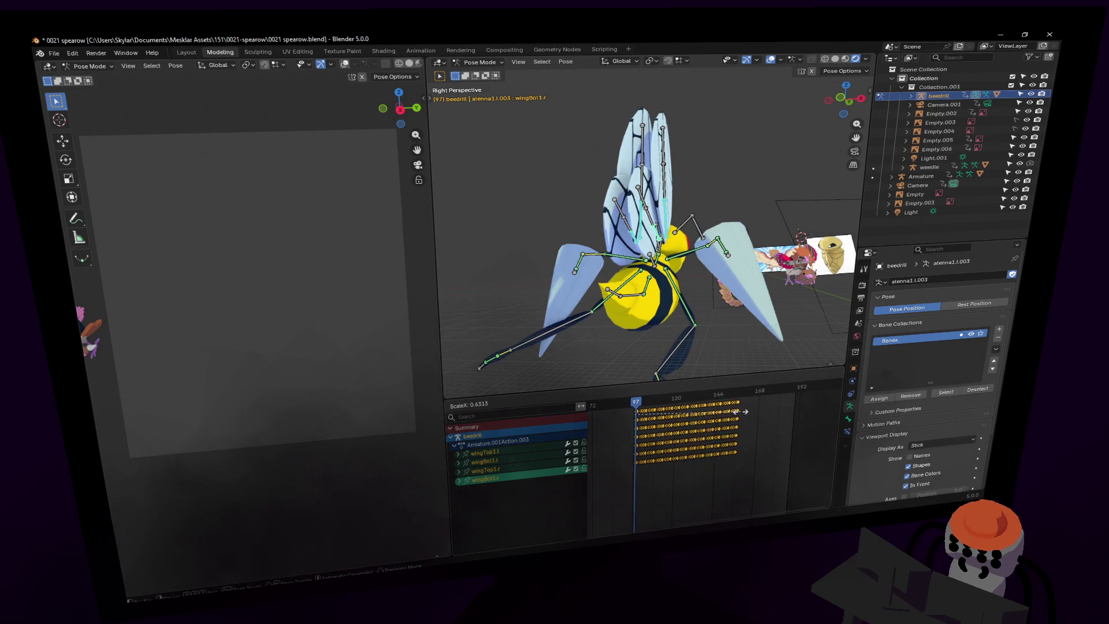
click(737, 412)
click(622, 521)
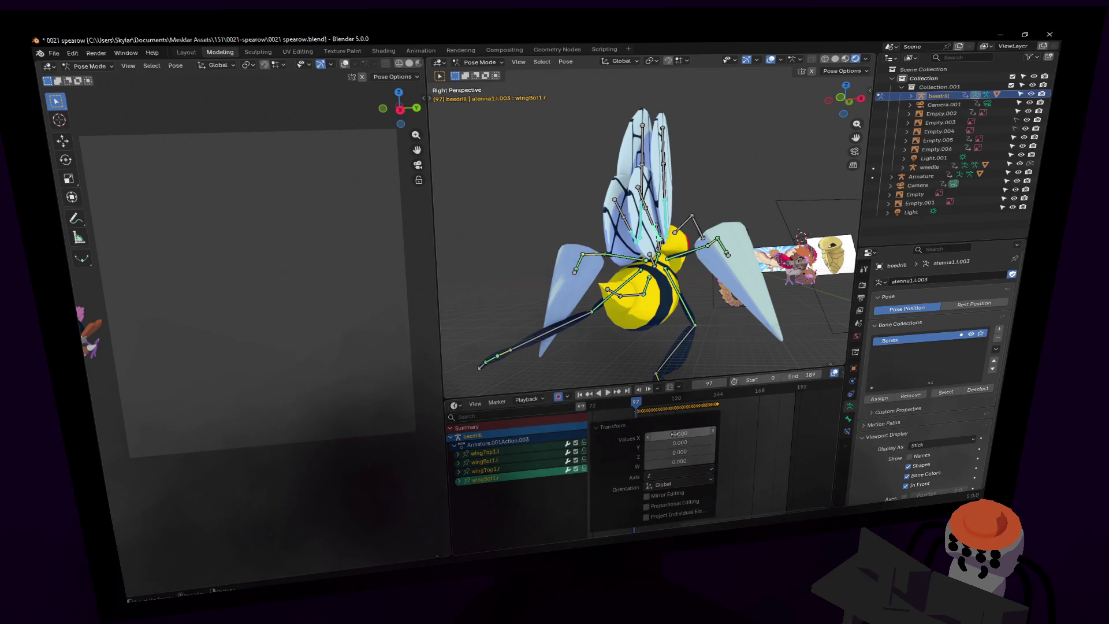
right_click(755, 428)
key(Escape)
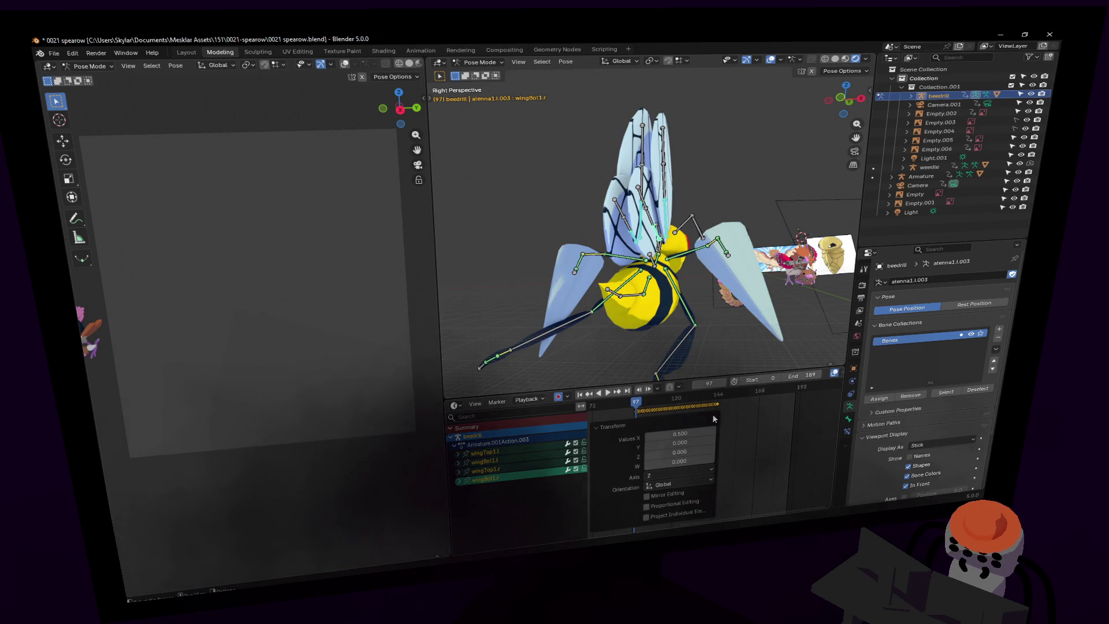
Box-select the compressed wing keys and paste them starting at frame 145.
click(731, 405)
drag(730, 404, 620, 408)
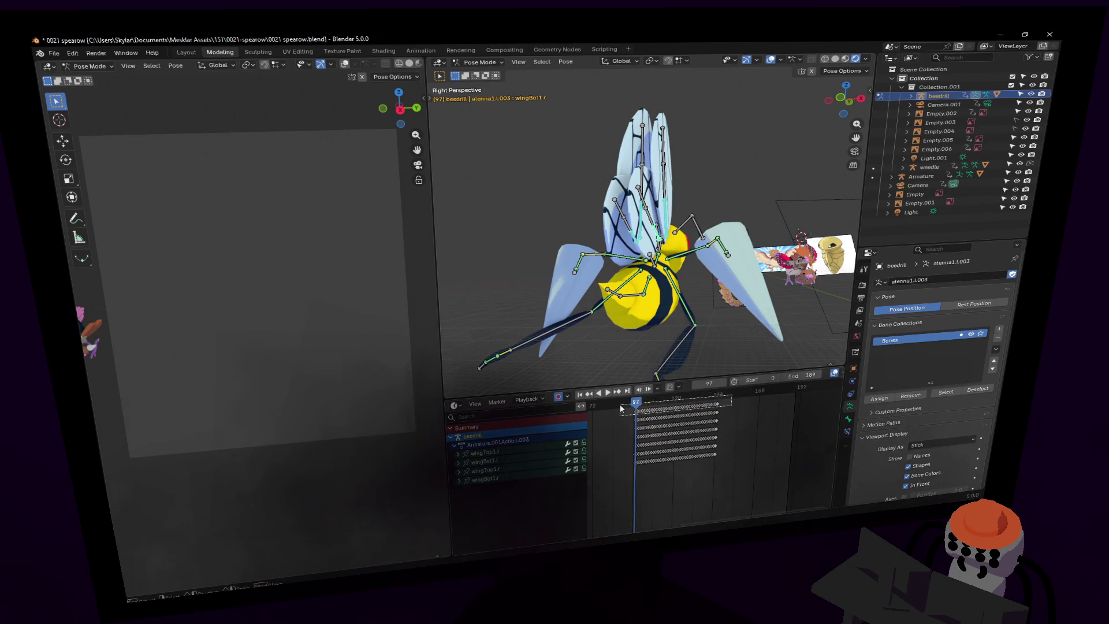
scroll(827, 450, up, 3)
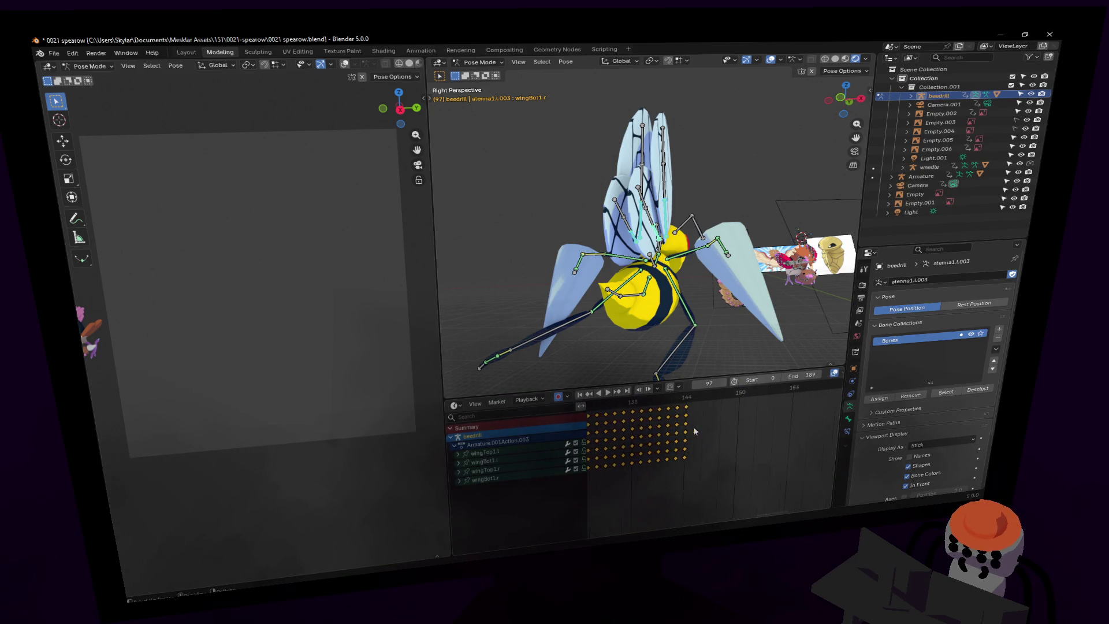
click(682, 396)
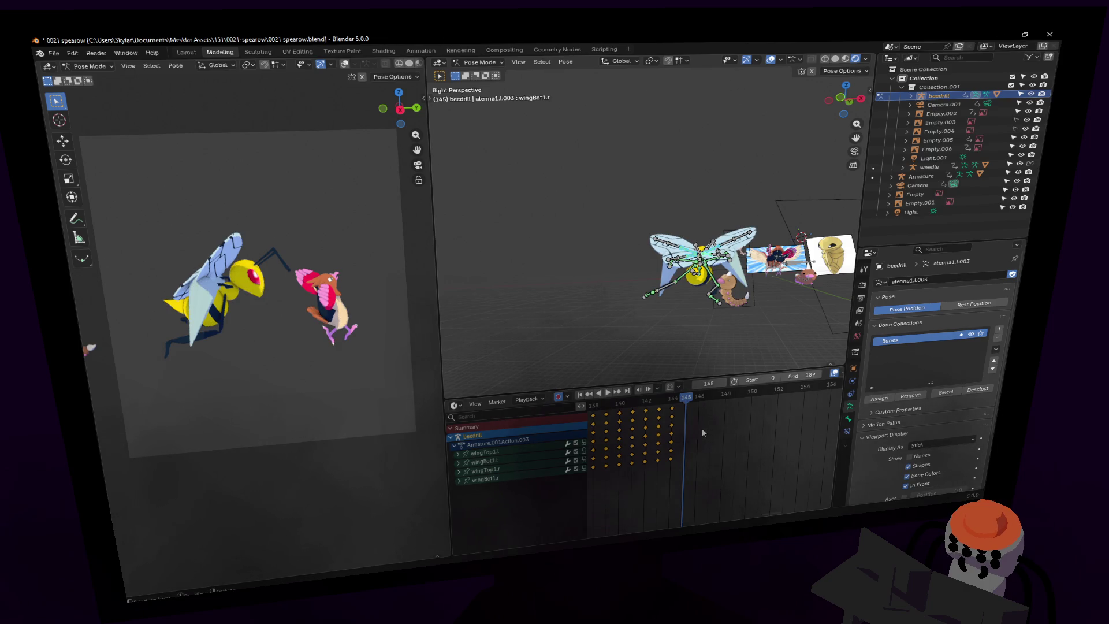
key(ctrl+v)
Play the animation to check the faster flapping, stopping at frame 144 close to Beedrill.
scroll(709, 425, down, 4)
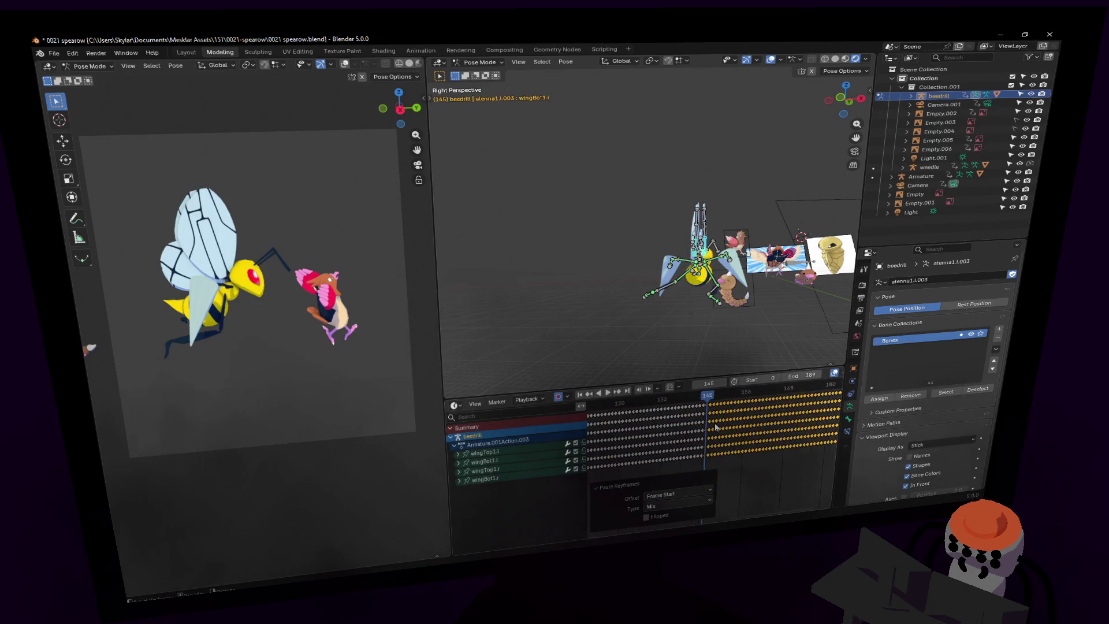
scroll(715, 427, down, 2)
key(space)
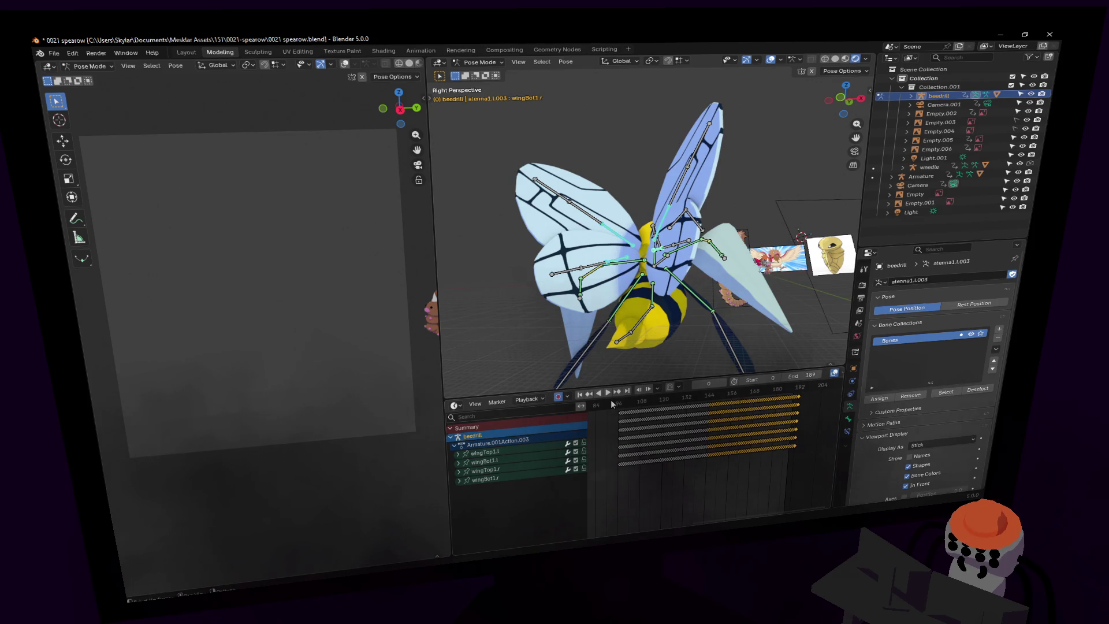
click(611, 399)
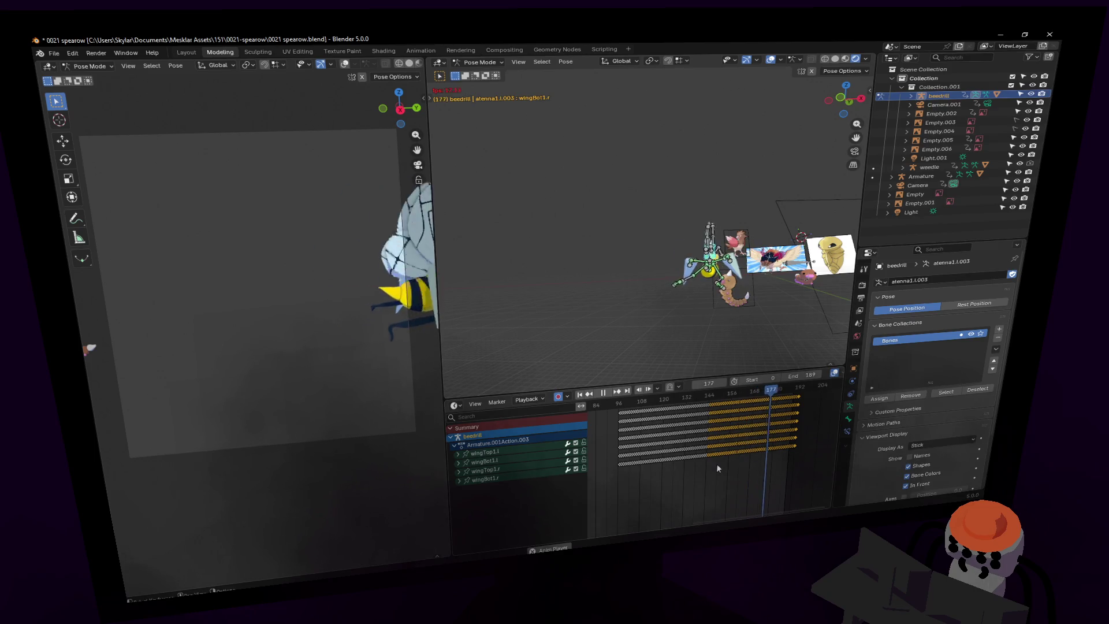
key(space)
click(616, 403)
key(space)
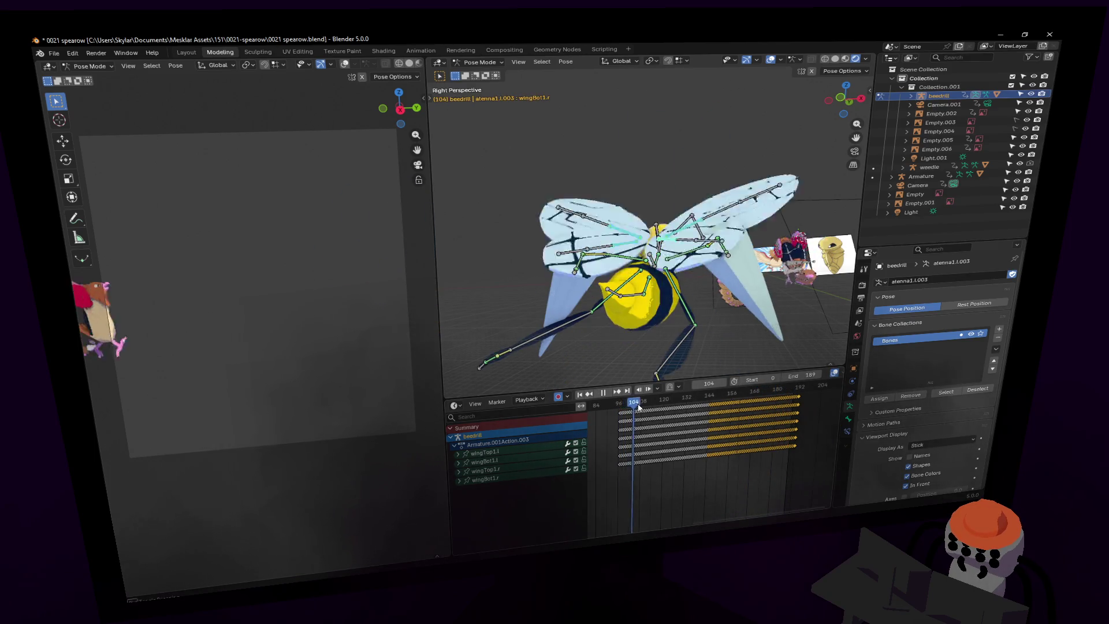
drag(668, 415, 696, 417)
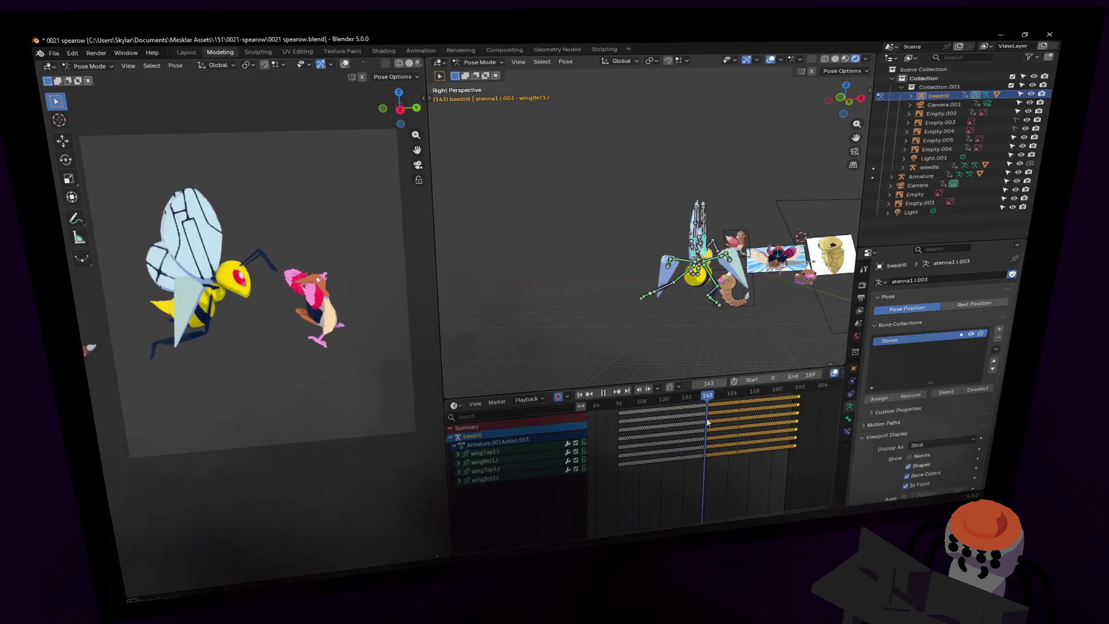
key(space)
key(shift+grave)
key(w)
click(730, 279)
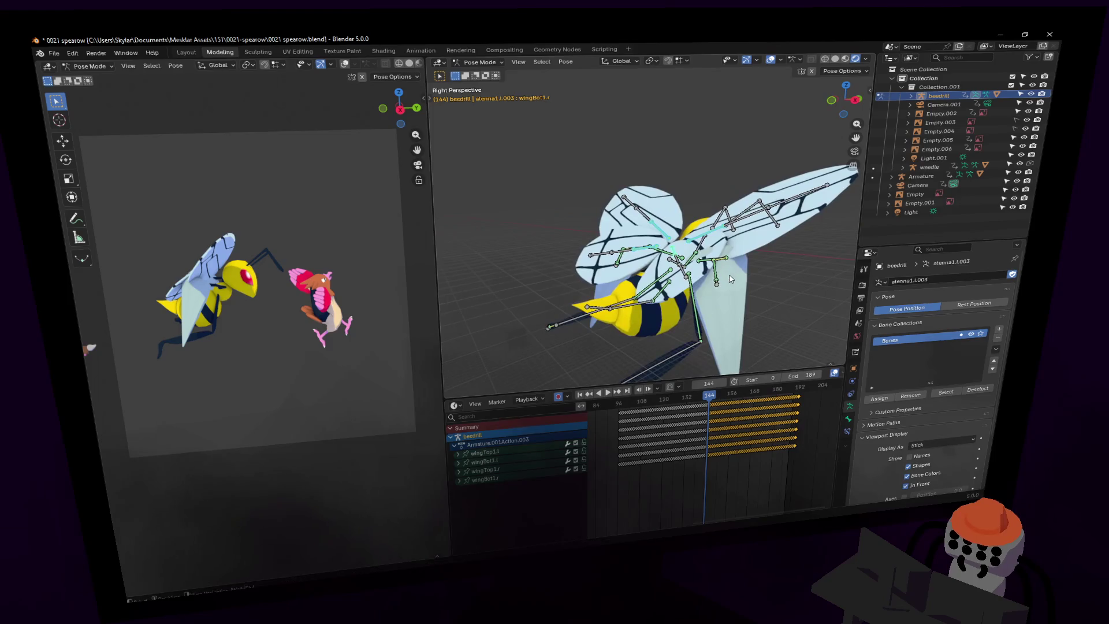
Rotate Beedrill's hand.r bone by 33.2°.
mouse_move(678, 275)
middle_down()
mouse_move(664, 271)
mouse_move(693, 268)
mouse_move(635, 259)
middle_up()
click(634, 257)
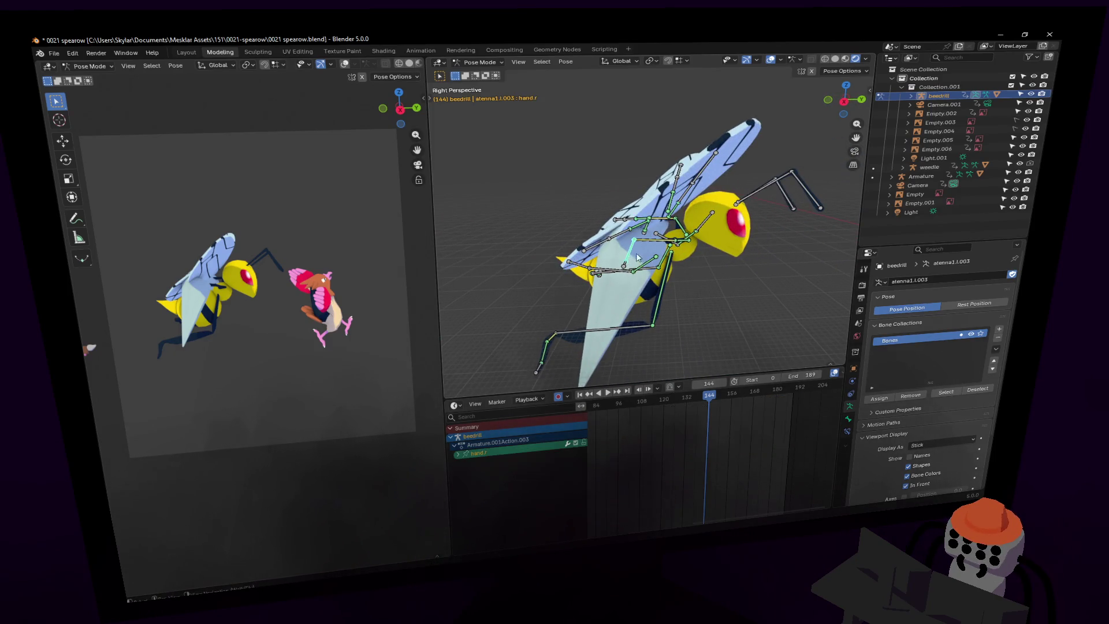
key(r)
key(Escape)
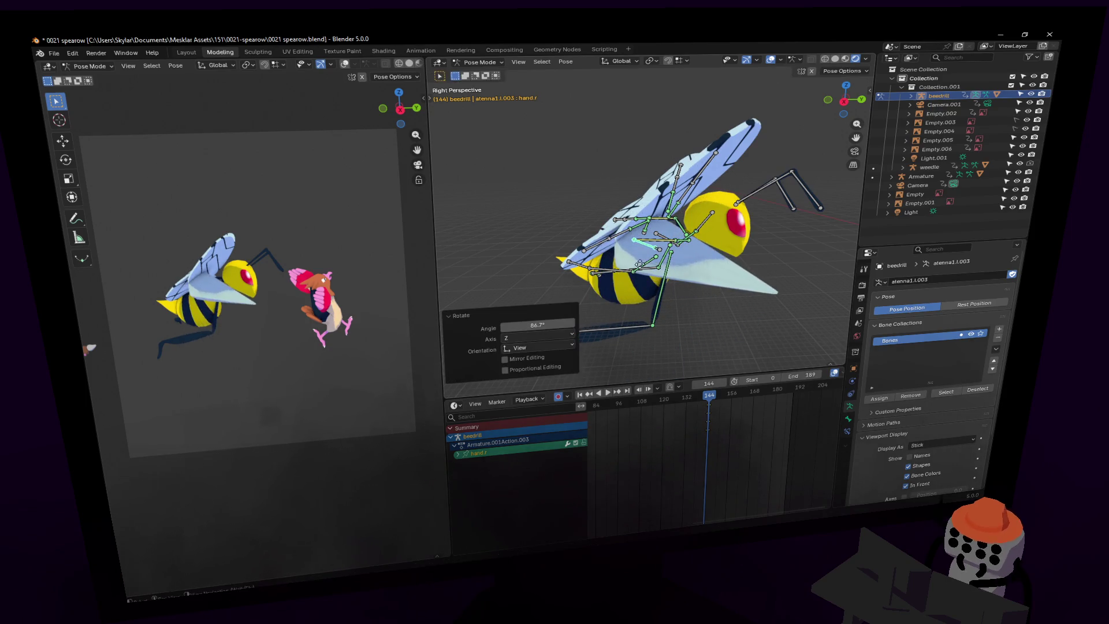
key(r)
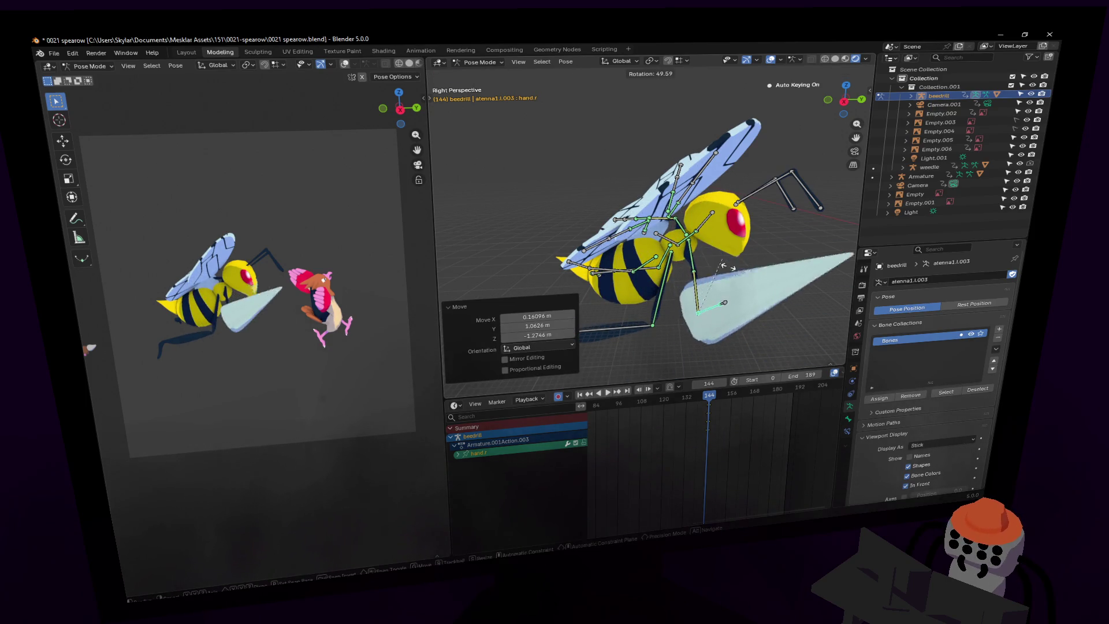
click(736, 283)
Aim the stinger arm at Spearow with rotations of -53.8° and -97.2° plus two moves.
key(shift+grave)
key(w)
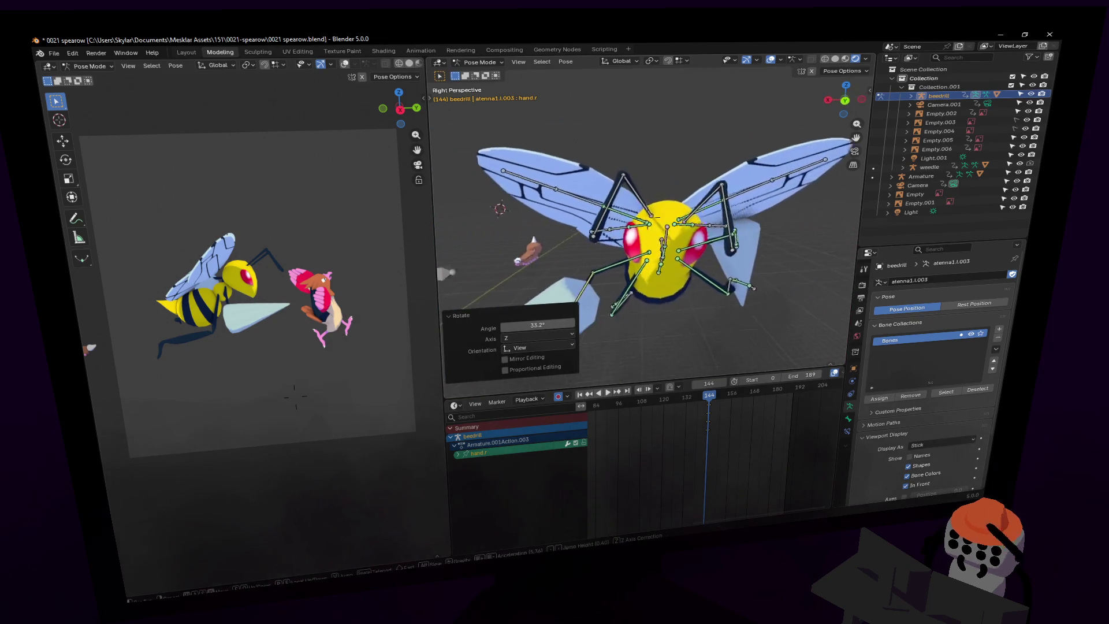
click(675, 256)
scroll(676, 256, down, 5)
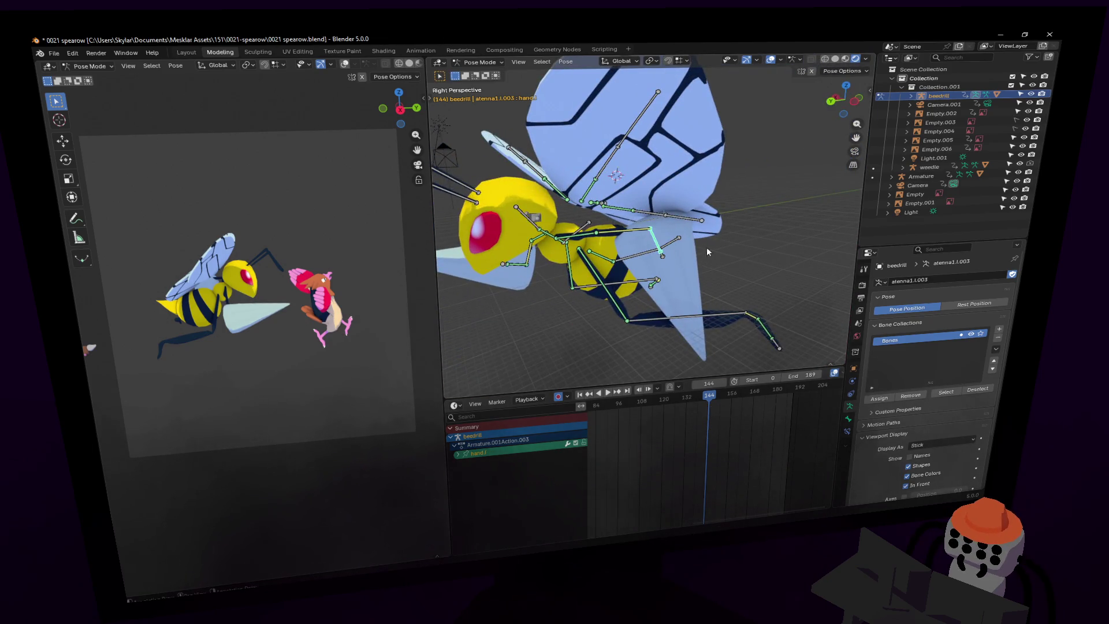
key(r)
click(805, 295)
key(g)
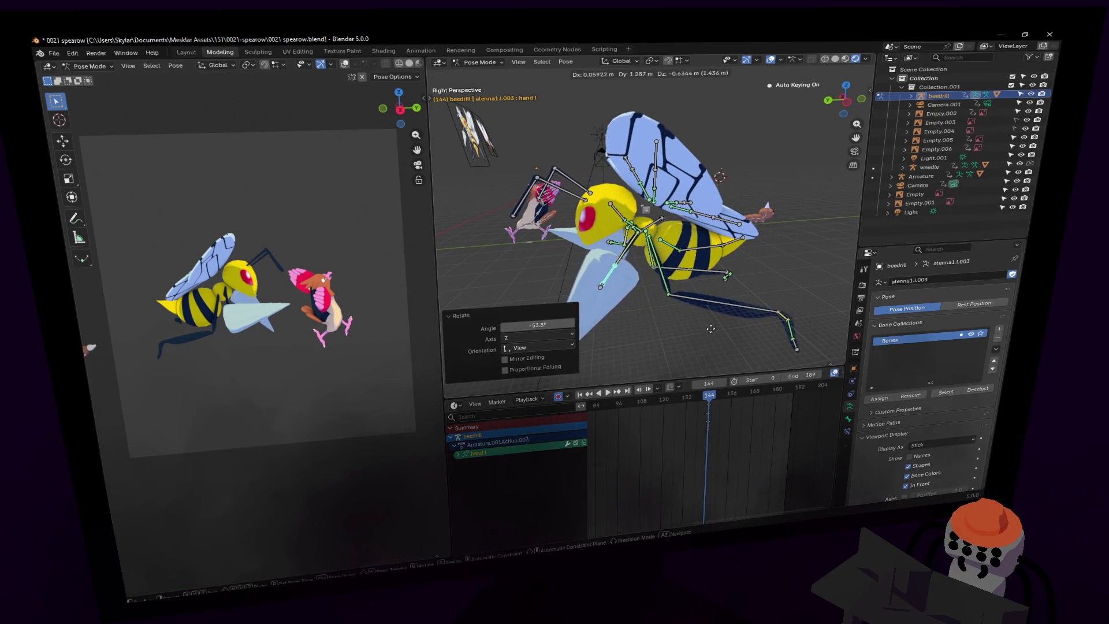
click(686, 325)
key(r)
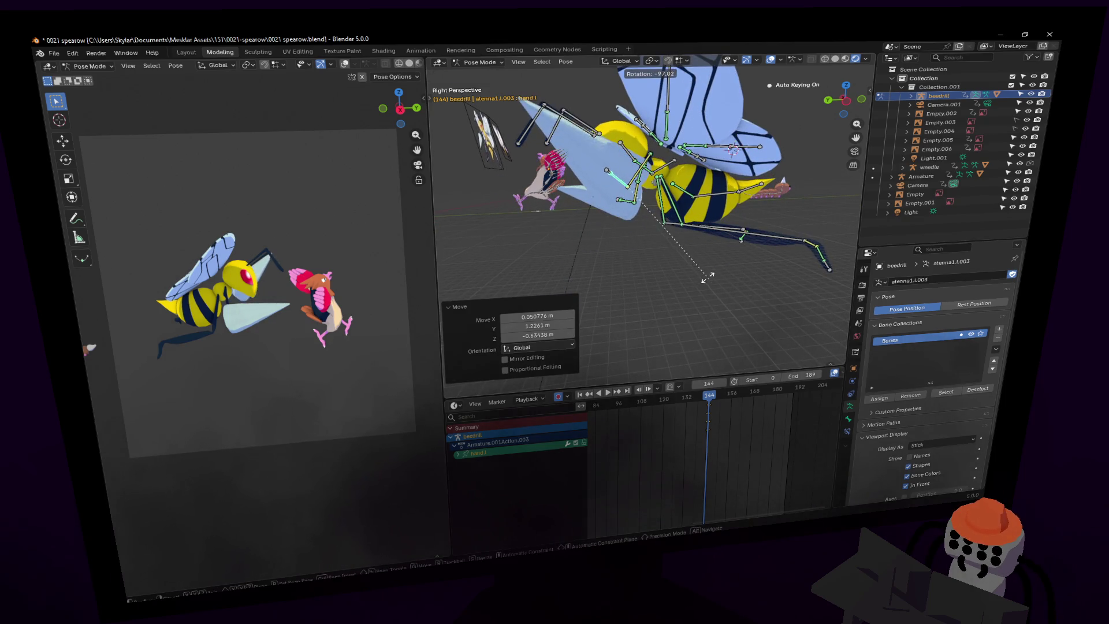
click(708, 277)
key(g)
click(715, 267)
Tilt the antenna1.r bone 43.2°, then replay the strike from frame 134.
key(shift+grave)
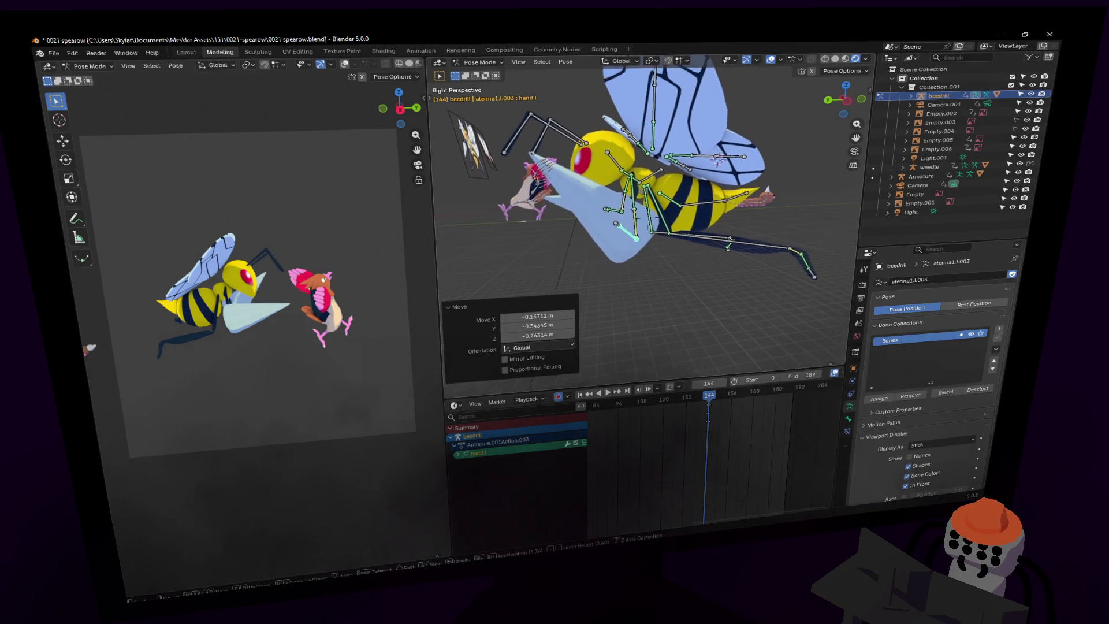
key(a)
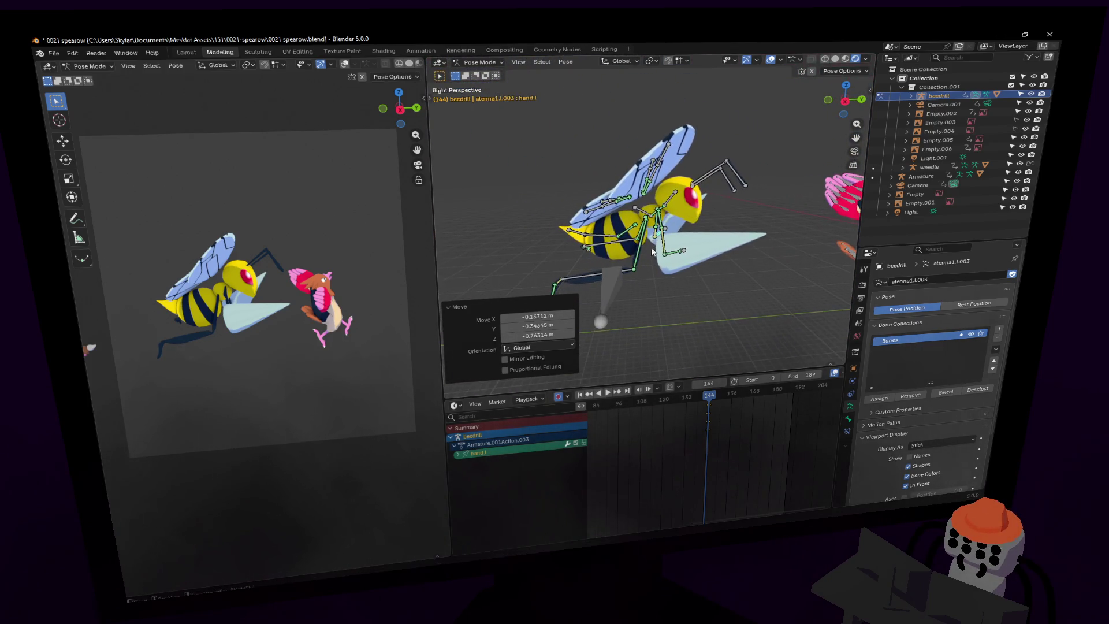
click(675, 192)
click(686, 186)
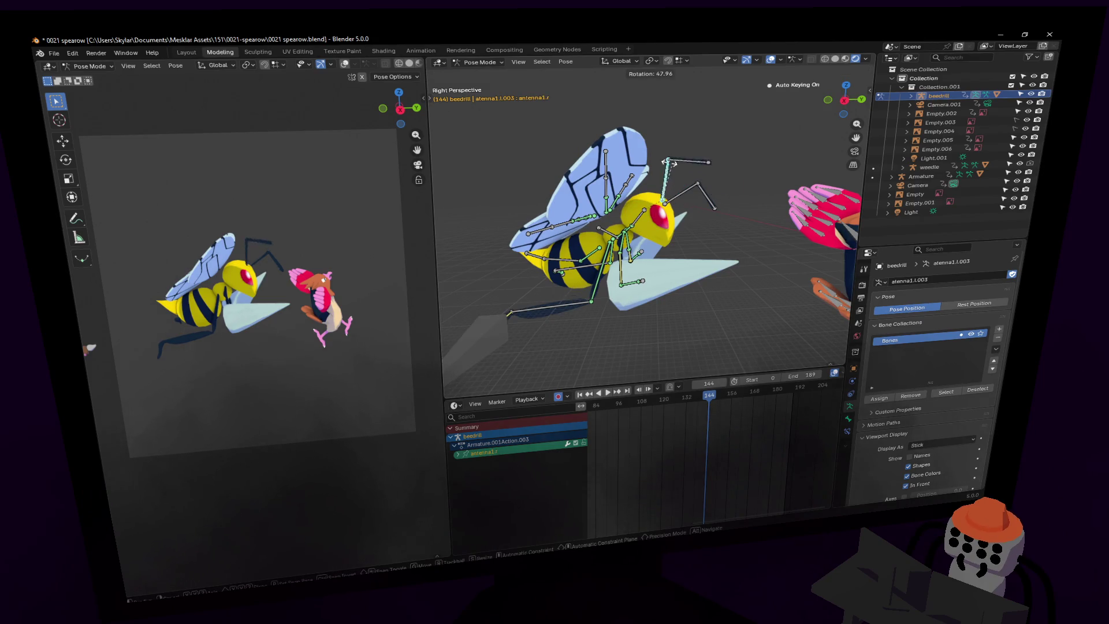
click(672, 168)
click(696, 195)
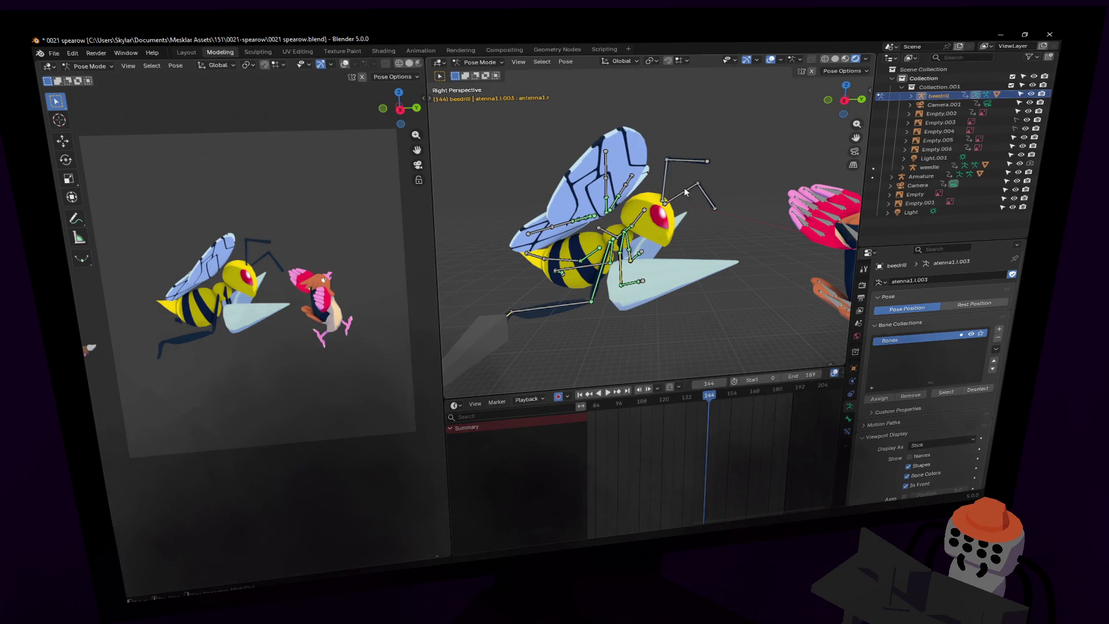
click(714, 135)
click(676, 400)
key(space)
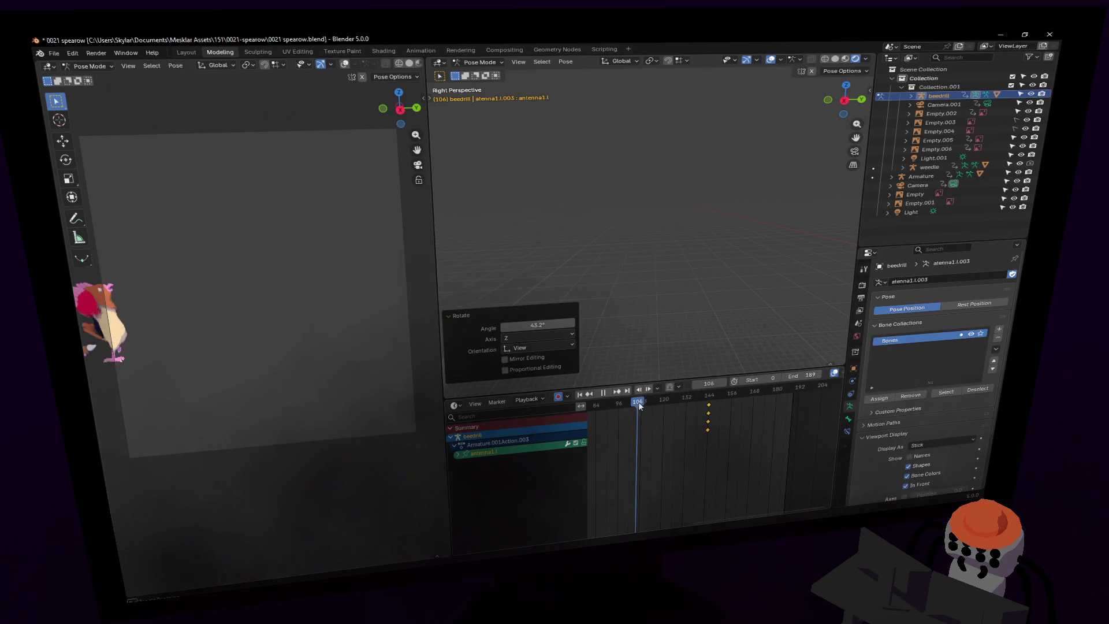
Scrub the timeline from frame 144 back to frame 125.
click(705, 408)
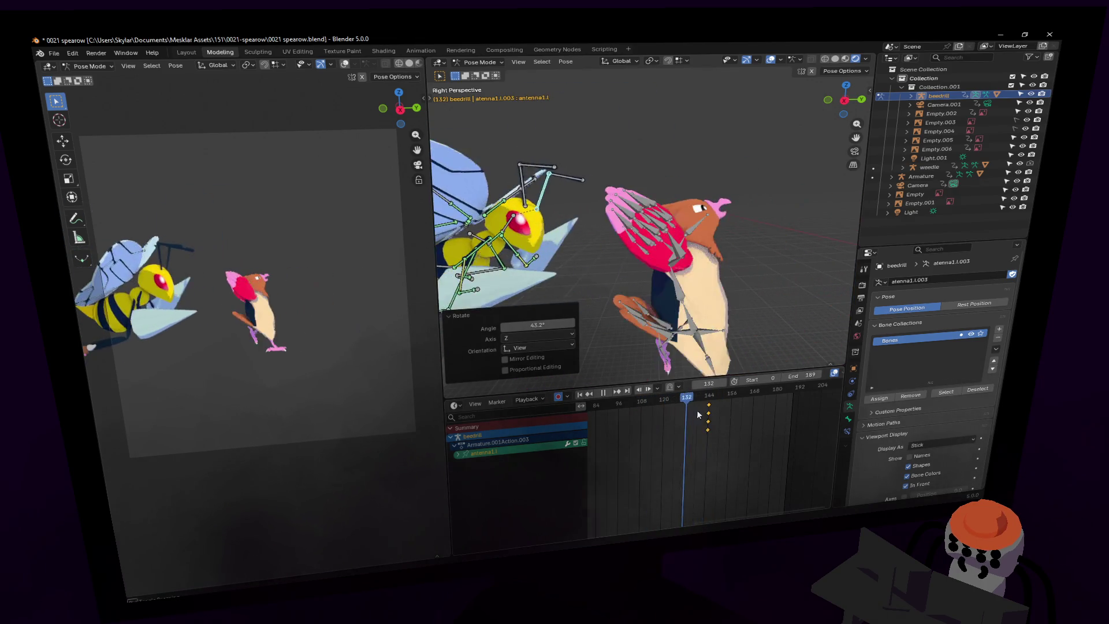
click(715, 431)
mouse_move(715, 431)
mouse_down()
mouse_move(752, 431)
mouse_move(689, 432)
mouse_up()
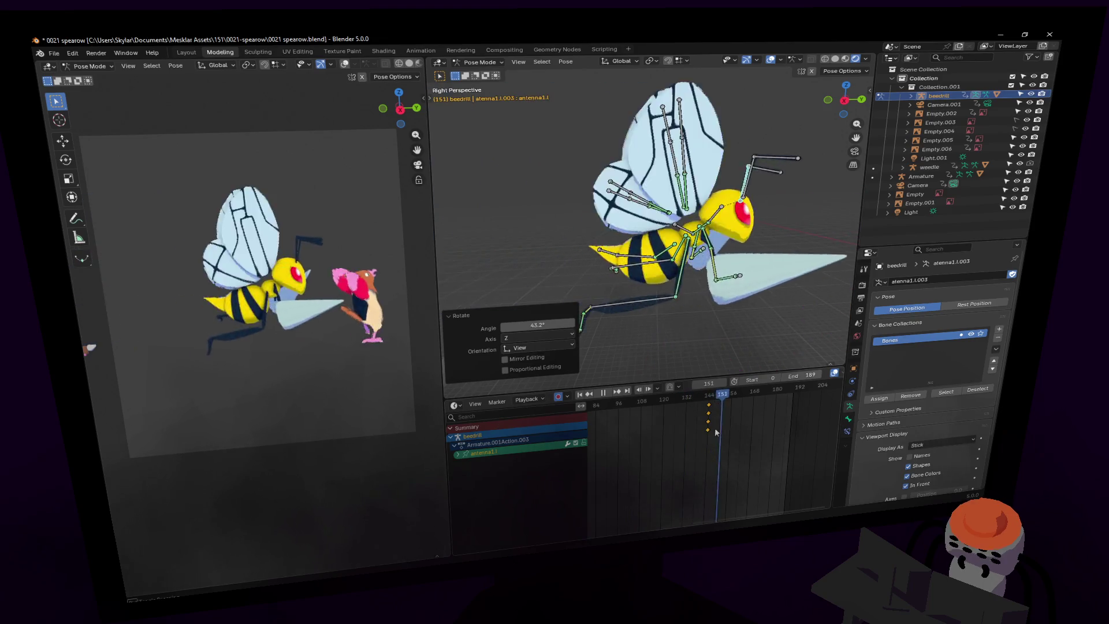
mouse_move(697, 433)
mouse_down()
mouse_move(667, 434)
mouse_move(742, 423)
mouse_move(678, 441)
mouse_move(716, 449)
mouse_move(692, 448)
mouse_move(708, 439)
mouse_up()
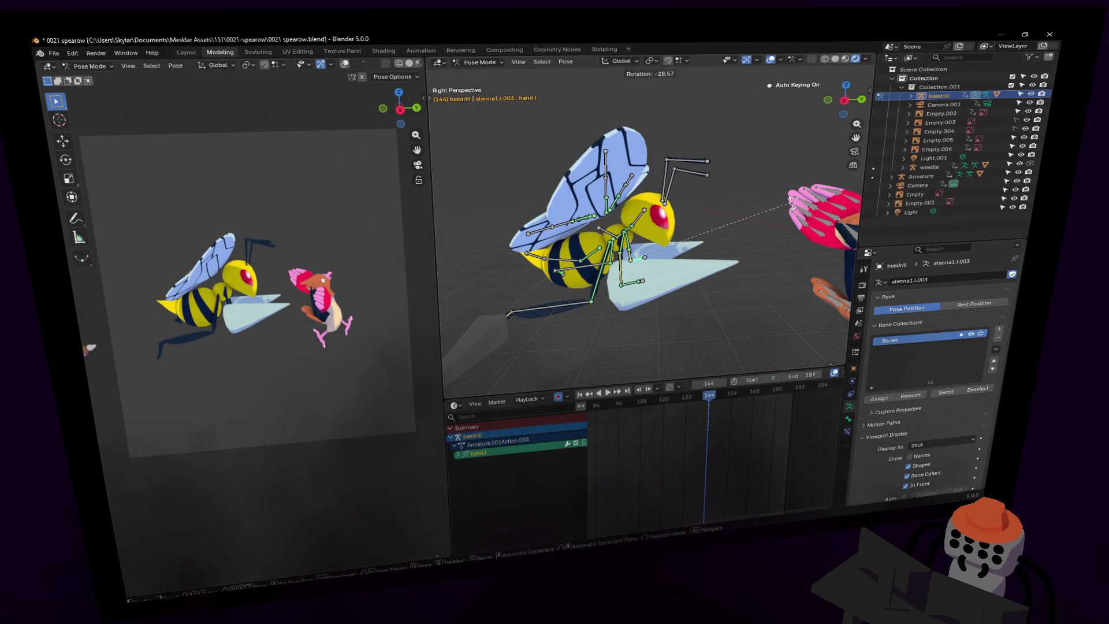
Rotate the left hand -28.1°, then move the right hand and rotate it -10.4°.
click(790, 199)
click(629, 290)
key(g)
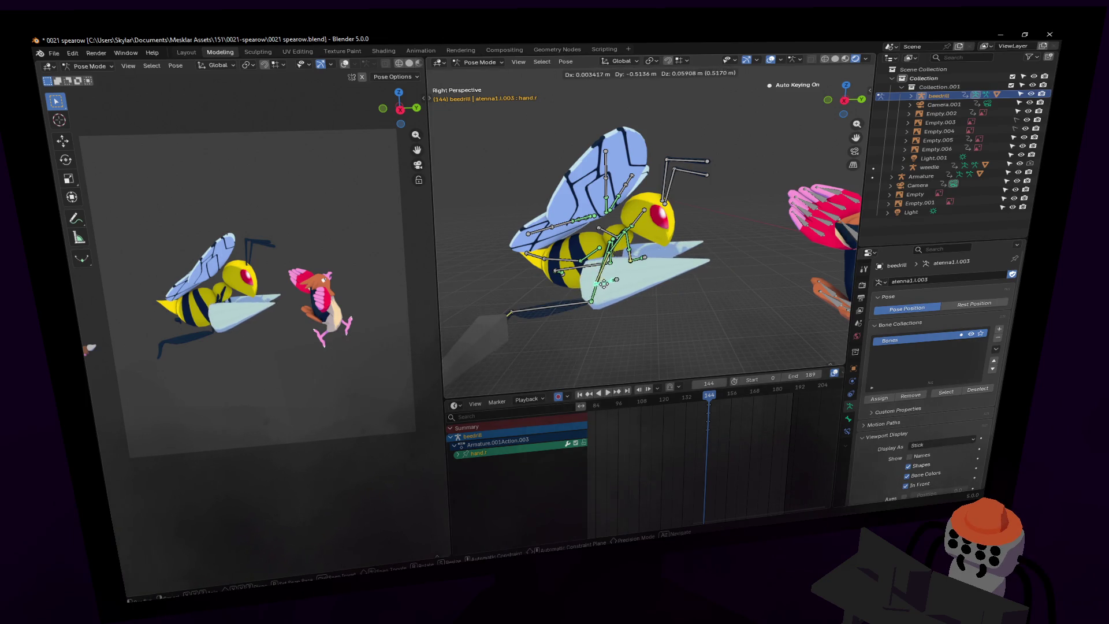
click(603, 283)
key(r)
click(648, 265)
Scale the drill.r and drill.l bones up to 3.673 times their size.
click(619, 282)
key(s)
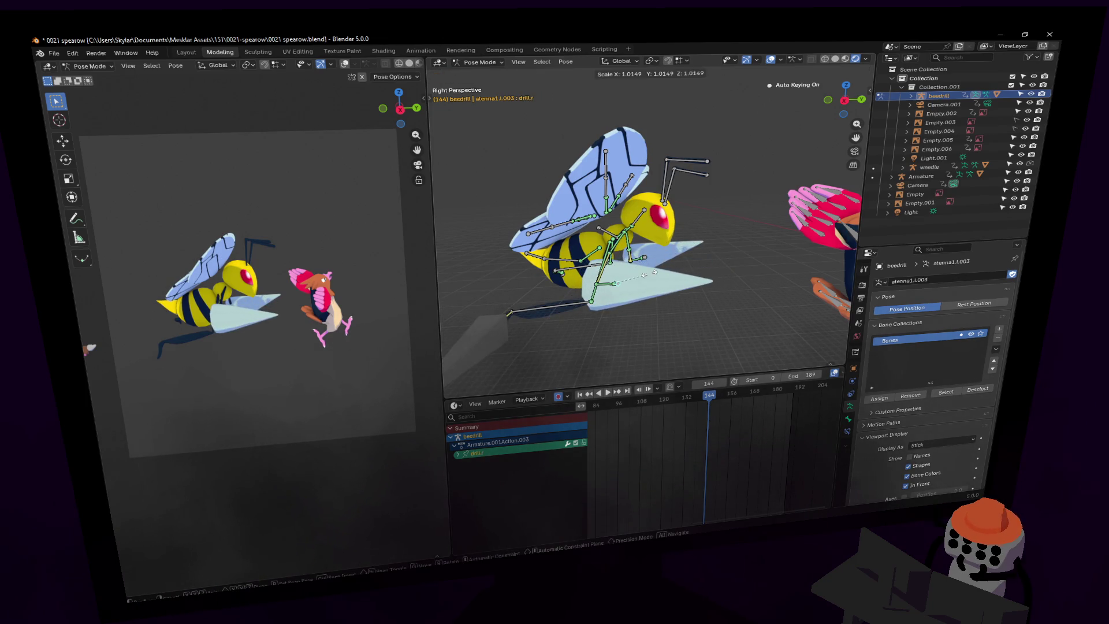
click(719, 256)
click(683, 248)
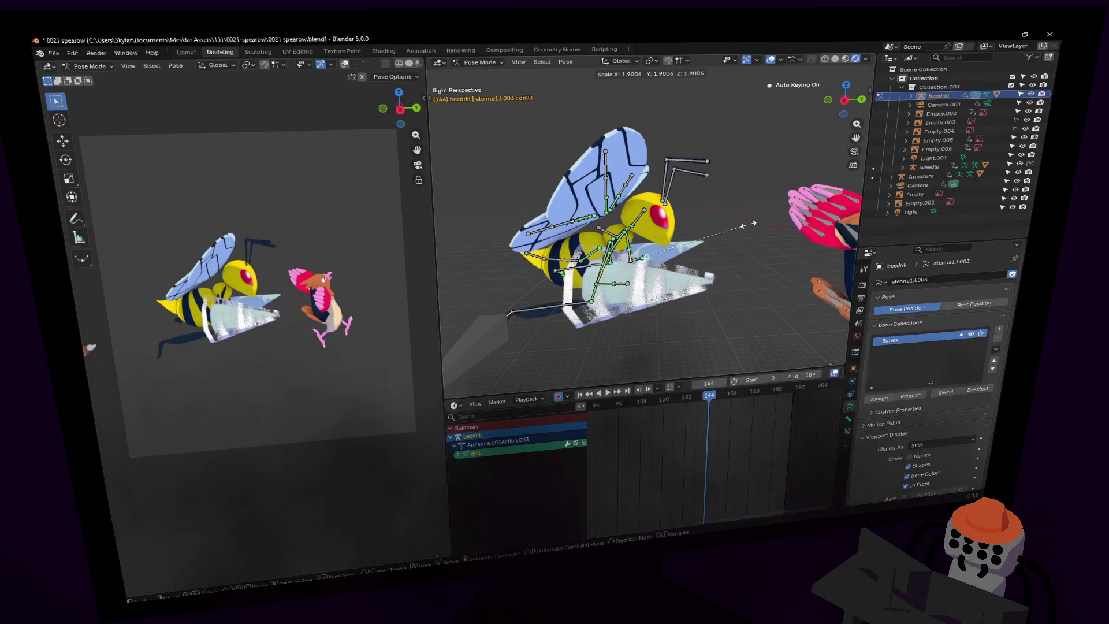
click(839, 192)
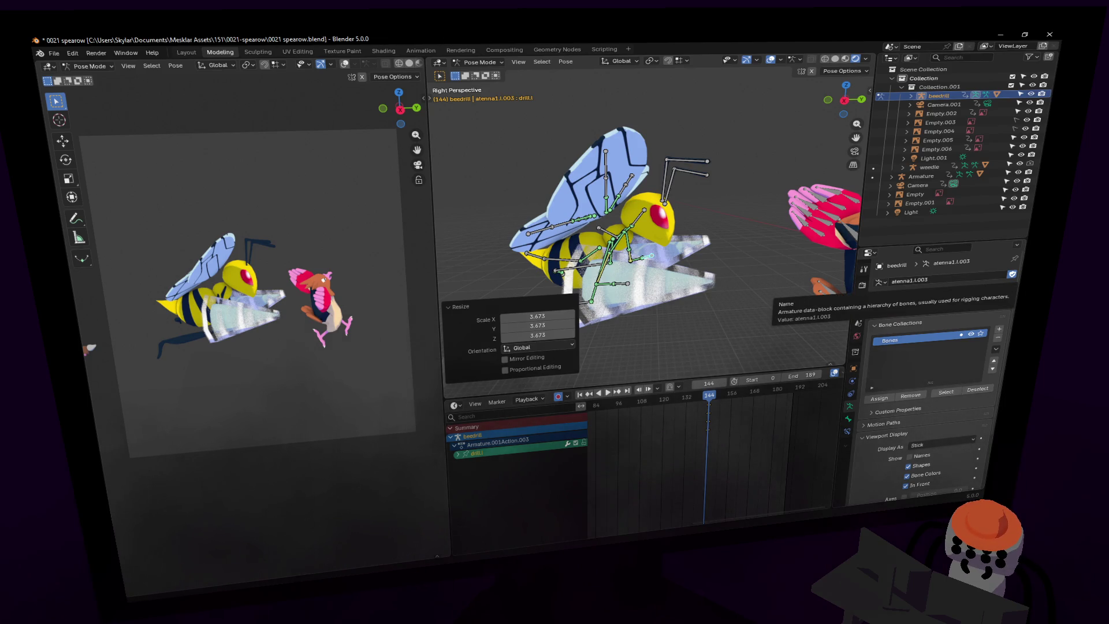
Preview the strike by playing from about frame 122 and stopping near frame 142.
drag(713, 404, 652, 401)
key(space)
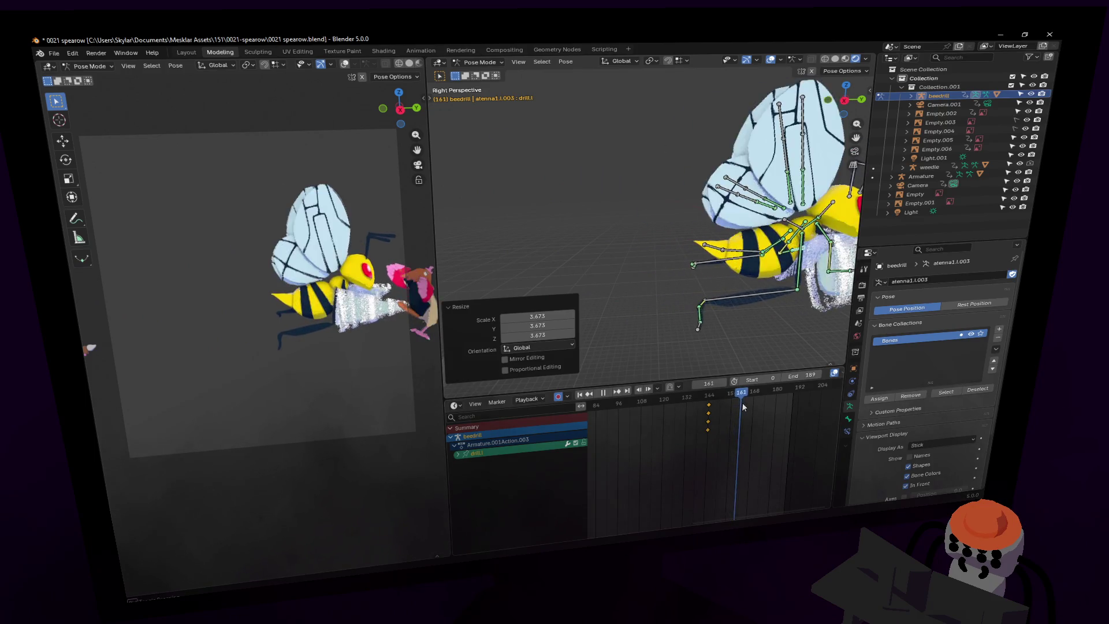
drag(741, 401, 691, 410)
key(space)
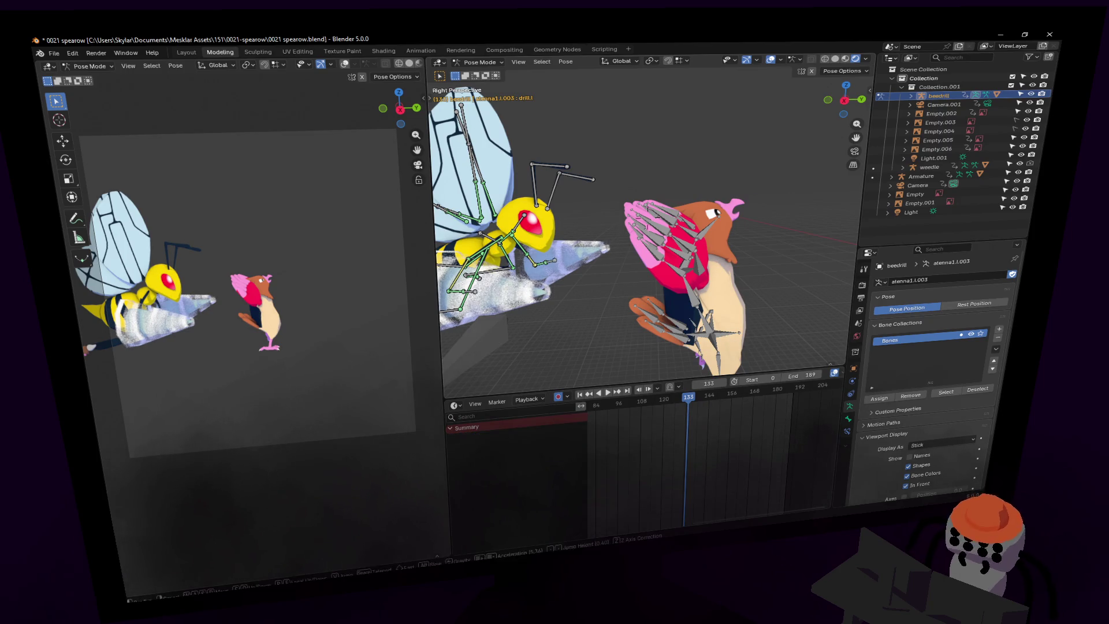
Put the Spearow armature in Pose Mode with its base bone selected.
click(521, 60)
click(484, 74)
middle_drag(670, 243, 625, 237)
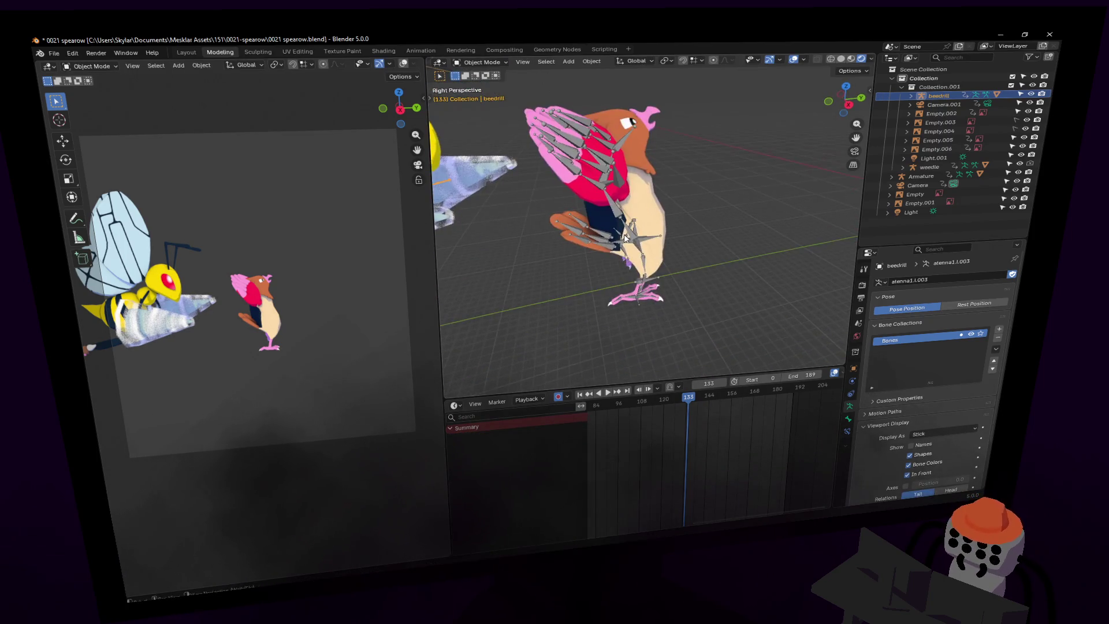
click(651, 275)
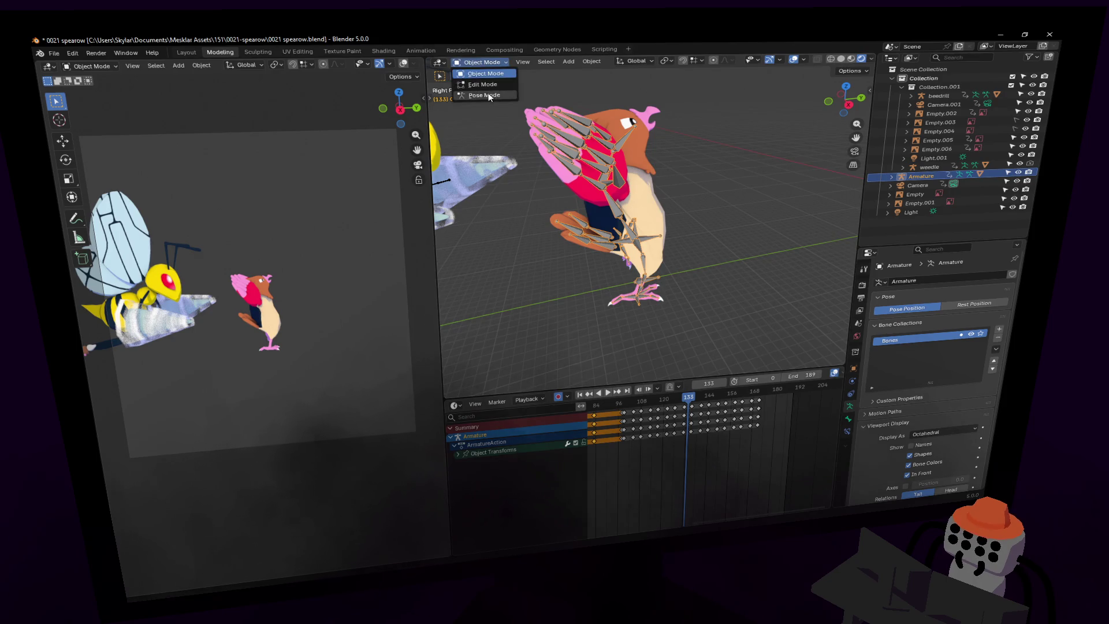
click(489, 95)
click(662, 294)
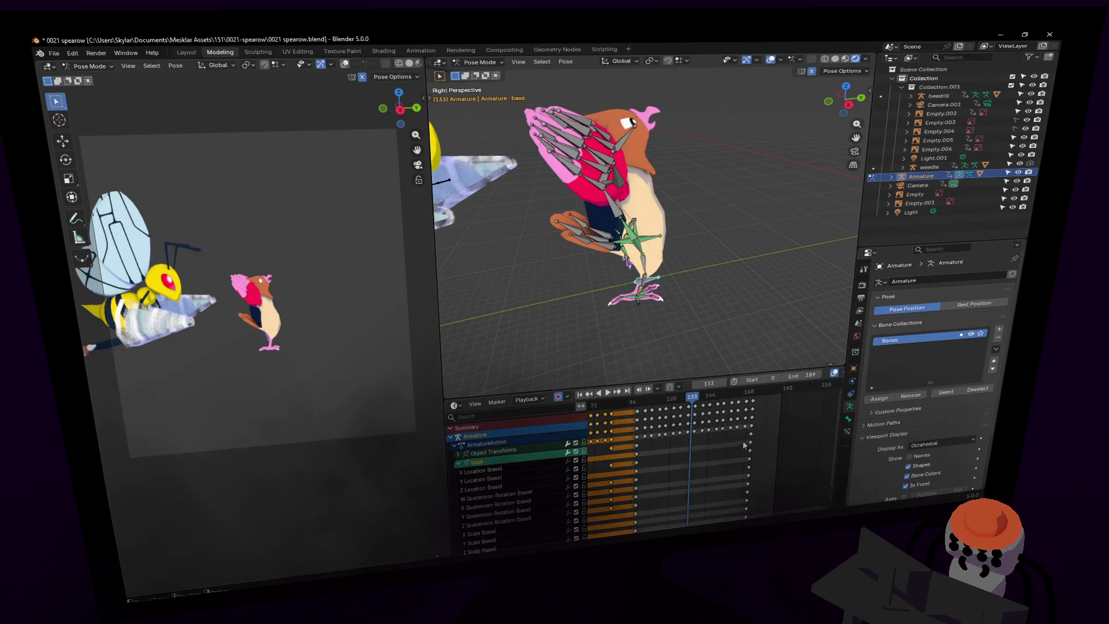
Move Spearow's base bone about 4.29 m along Y, keyed at frame 171.
scroll(728, 508, down, 2)
key(space)
scroll(716, 472, down, 2)
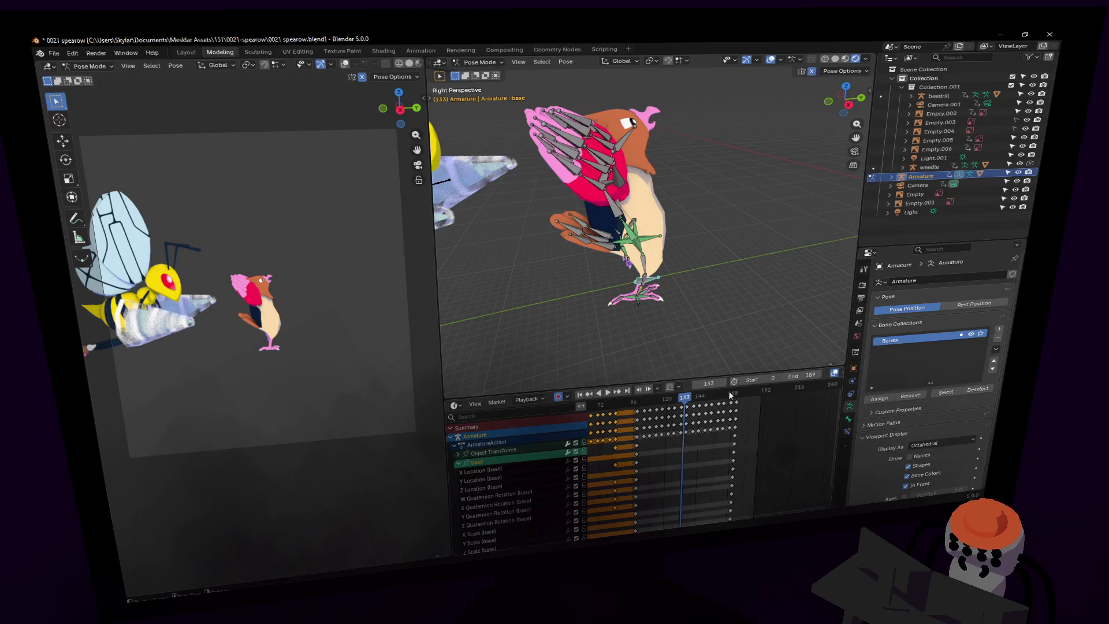
key(shift+grave)
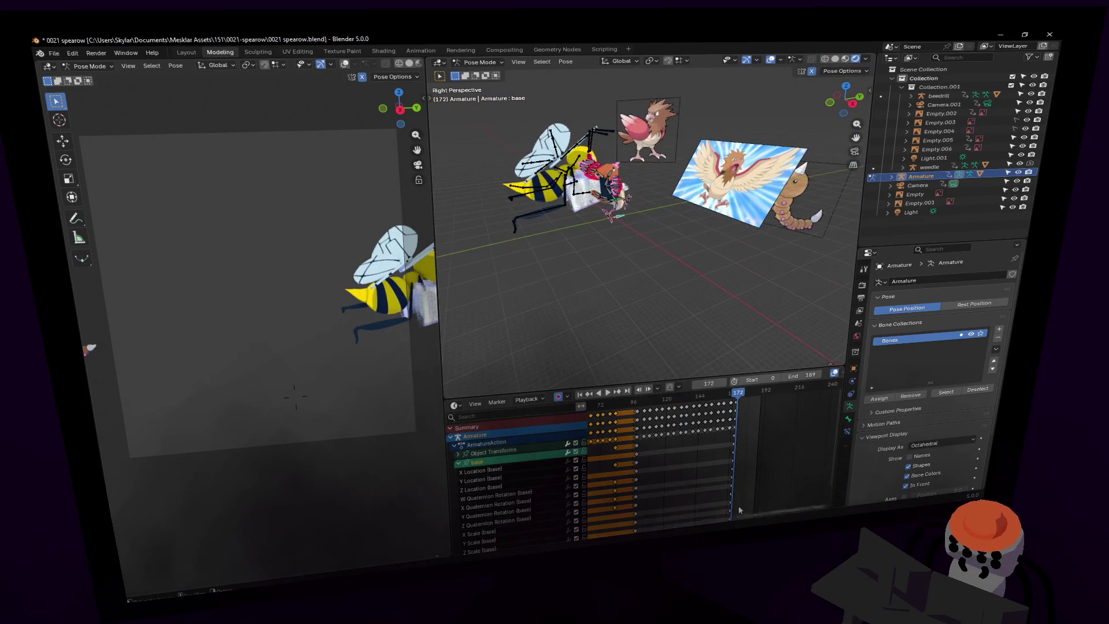
click(735, 504)
key(shift+grave)
click(664, 230)
key(g)
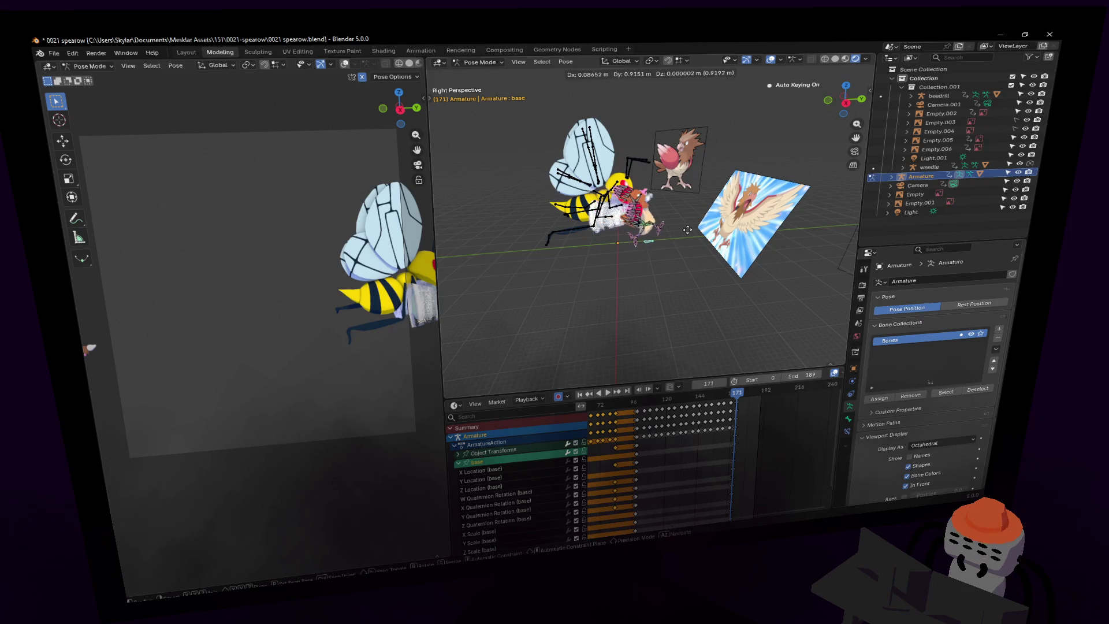
click(775, 229)
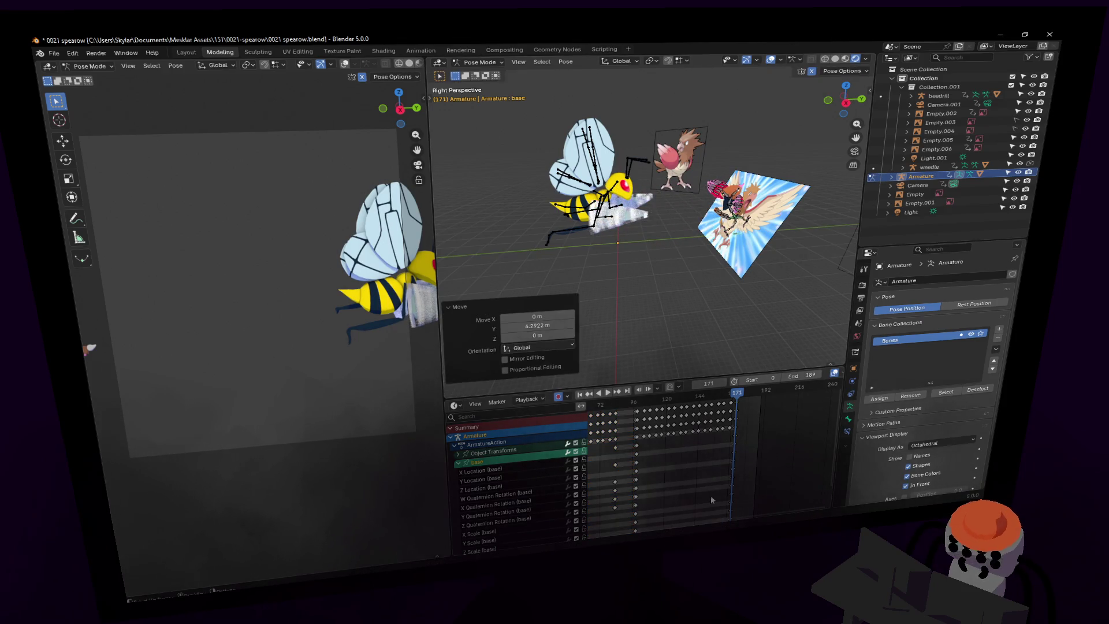
key(shift+Left)
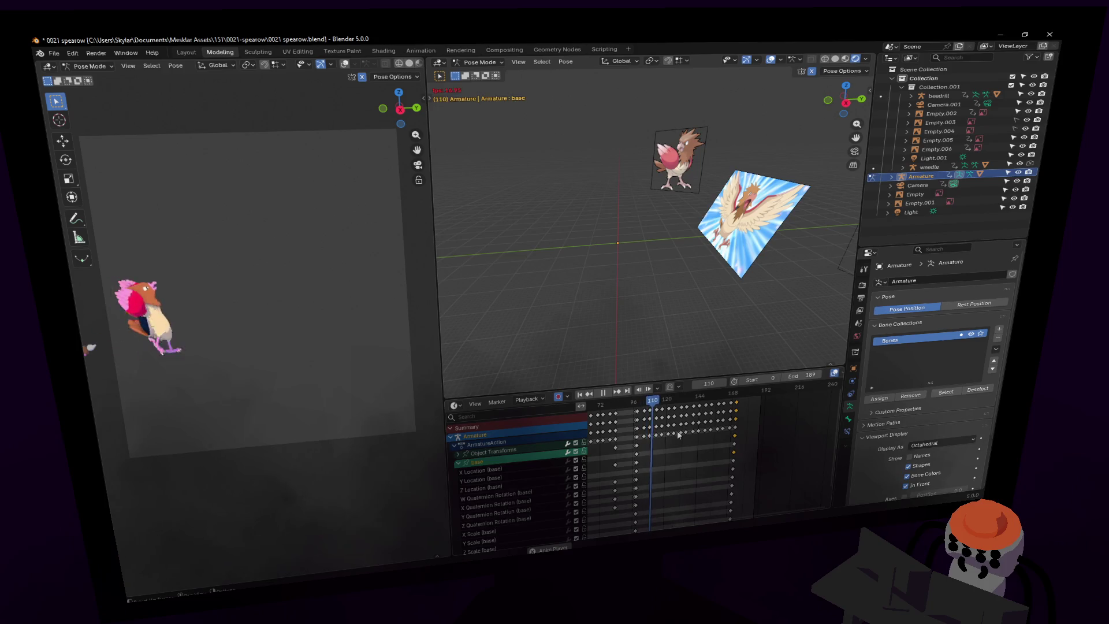
key(Escape)
key(space)
middle_drag(612, 455, 684, 464)
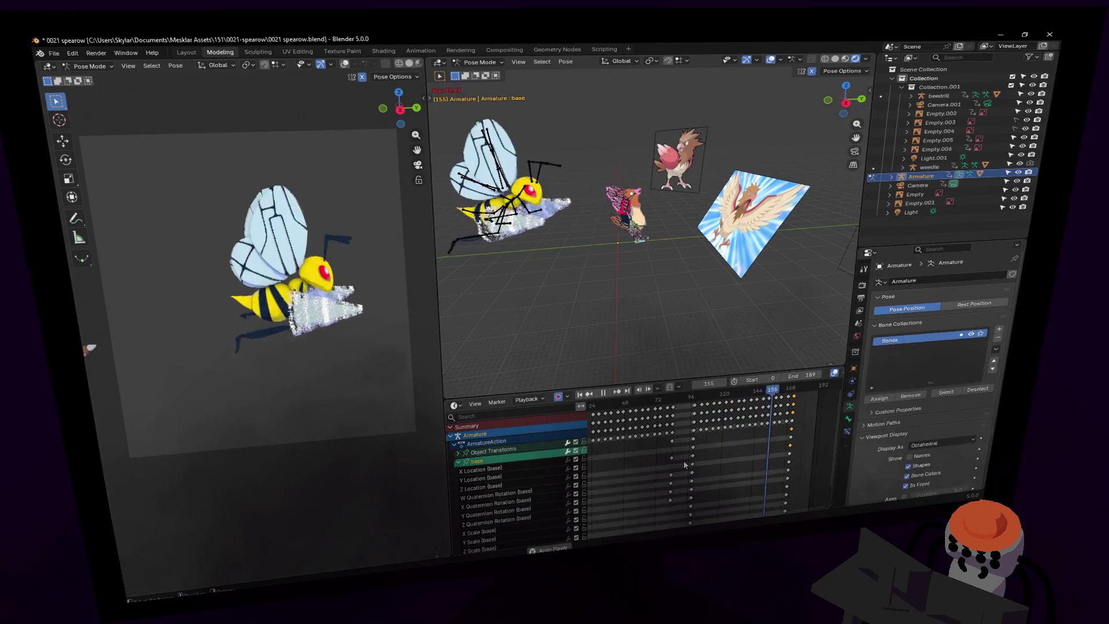
key(Escape)
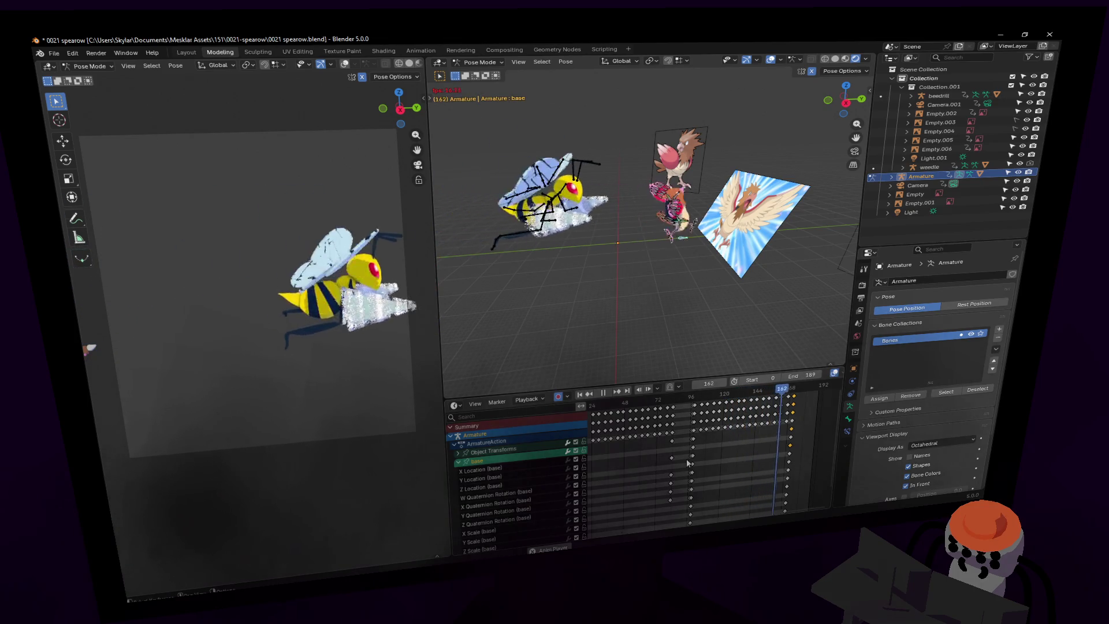
key(space)
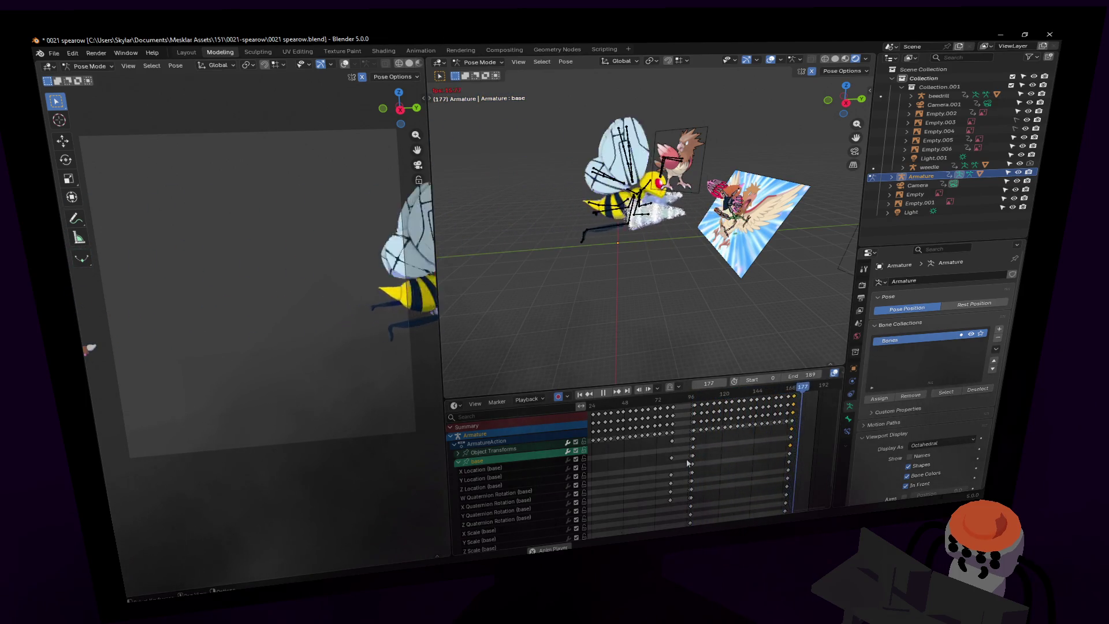
key(space)
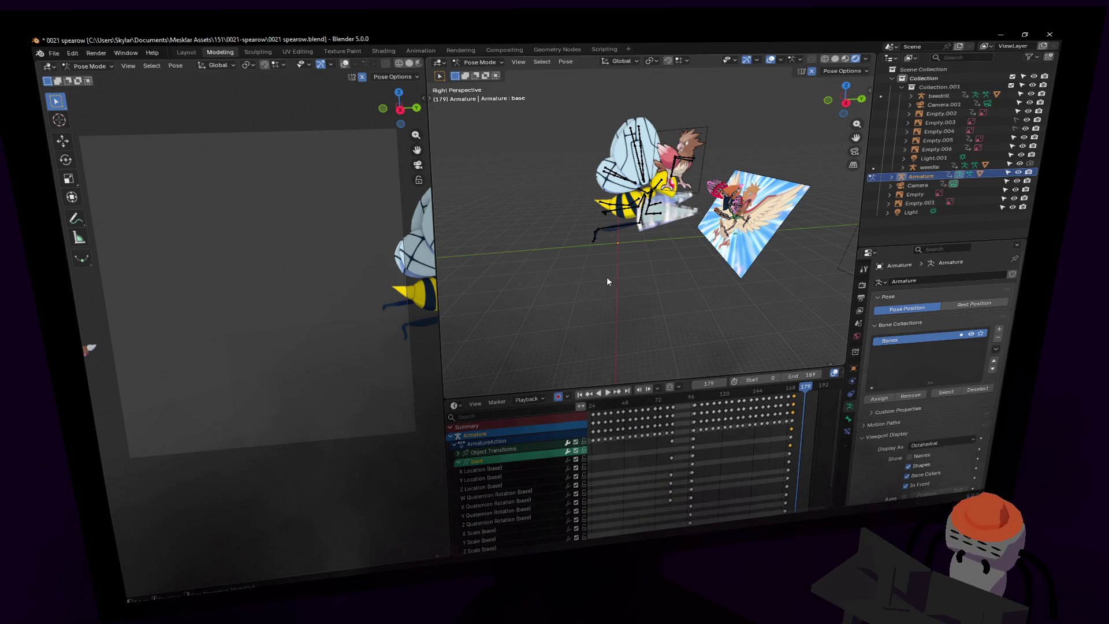
Fly the view over to Weedle and select the Weedle armature in Object Mode.
scroll(606, 281, down, 4)
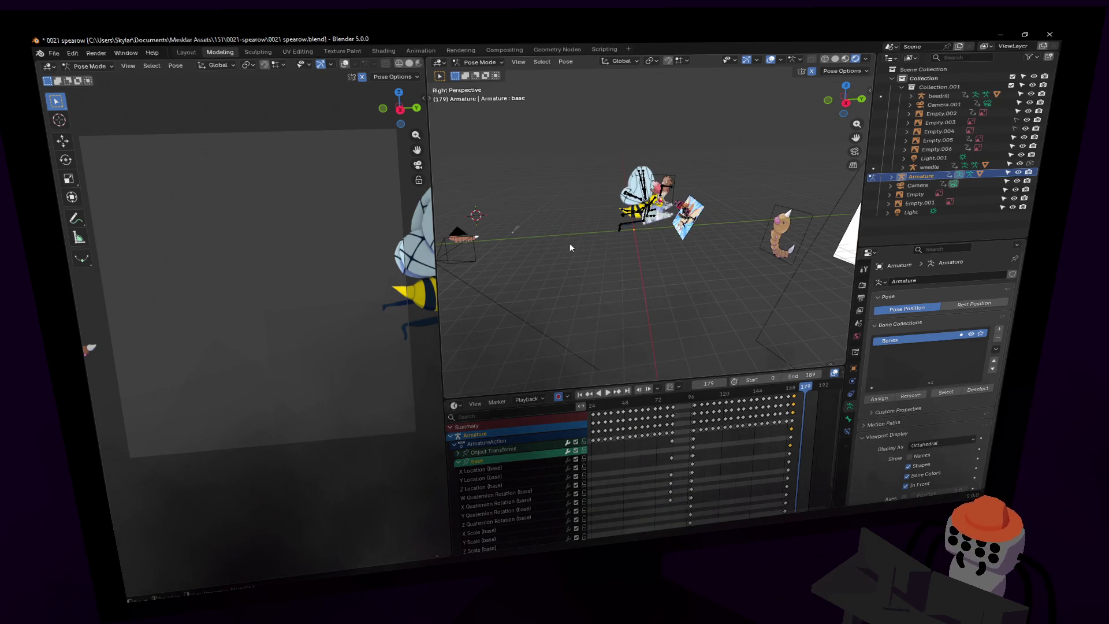
scroll(570, 247, up, 8)
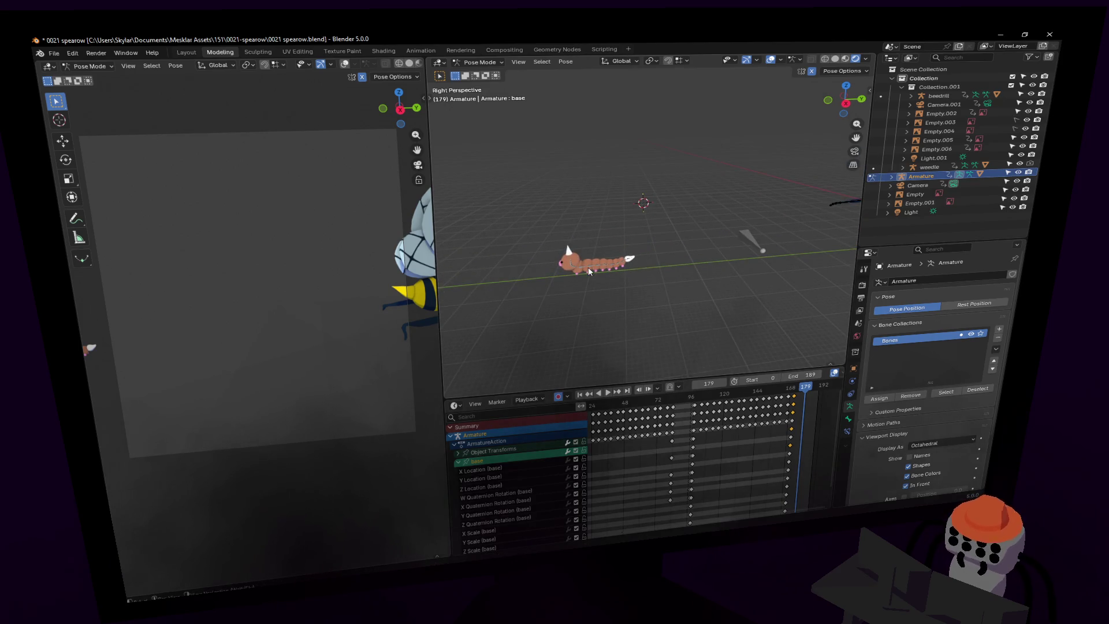
click(588, 268)
key(shift+grave)
key(w)
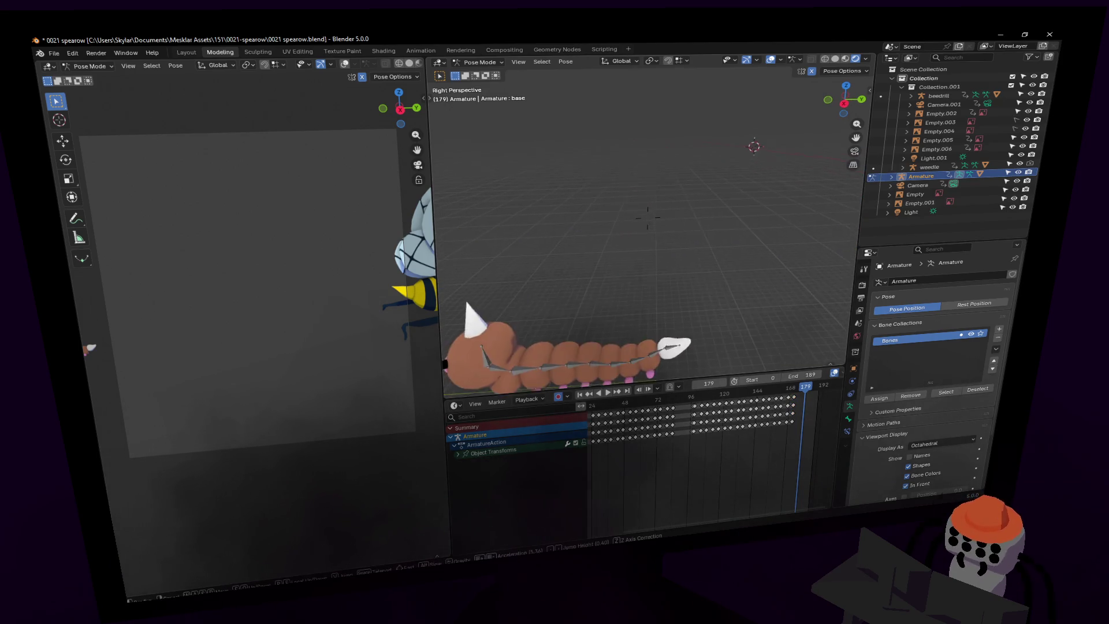
key(Escape)
click(485, 74)
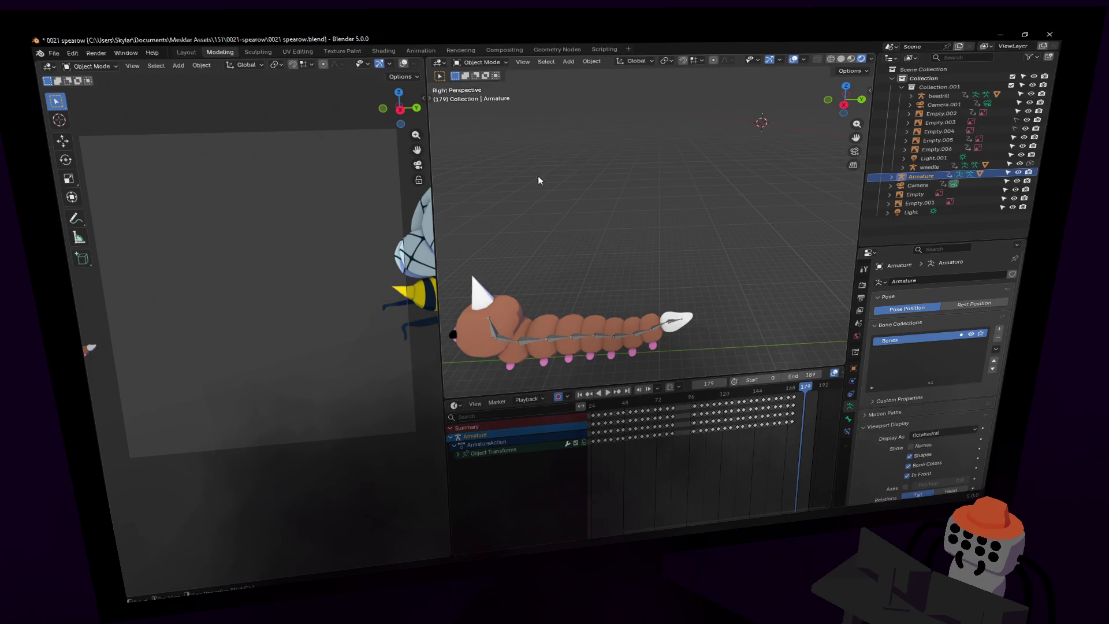
click(544, 345)
key(KP_Decimal)
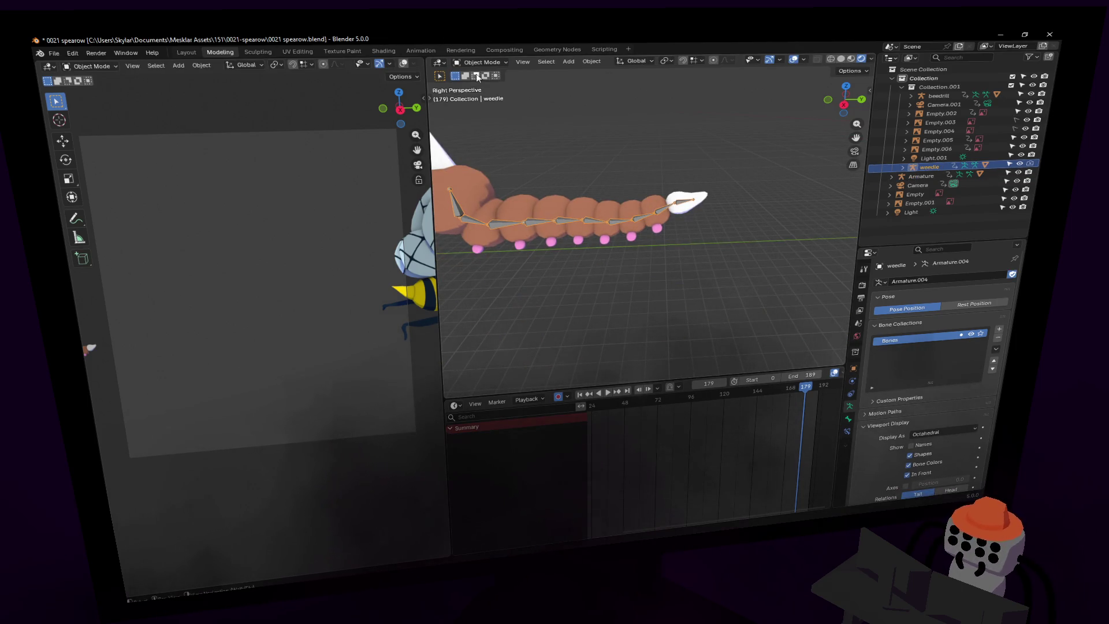
Put Weedle in Pose Mode and box-select all of its bones.
click(484, 95)
scroll(614, 312, down, 6)
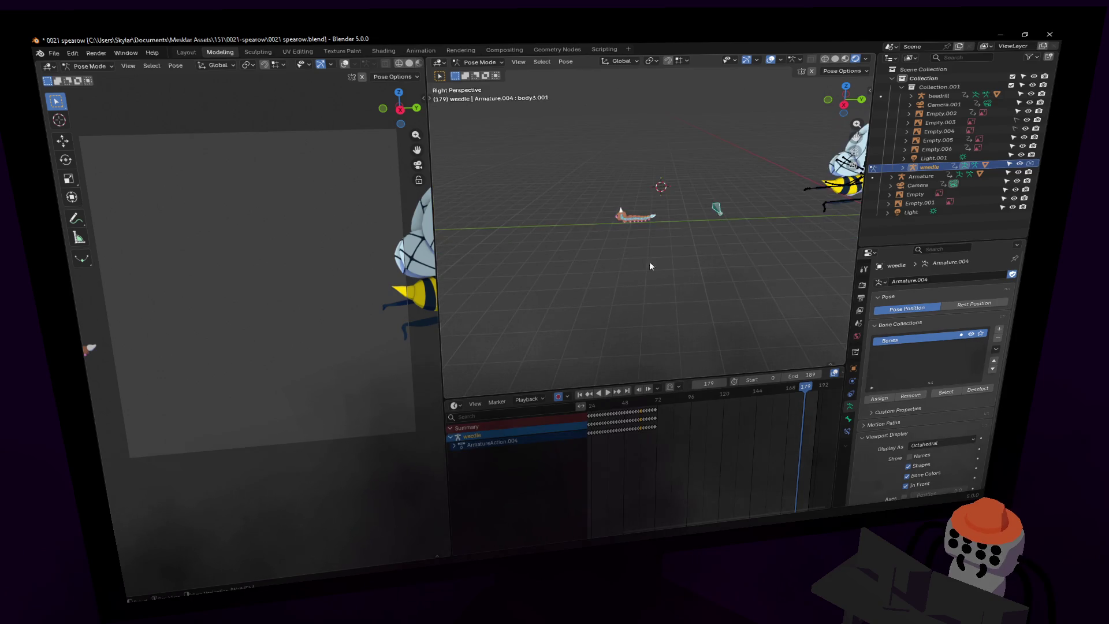
scroll(652, 263, up, 5)
scroll(649, 233, down, 4)
drag(696, 174, 572, 245)
ctrl+scroll(718, 447, left, 3)
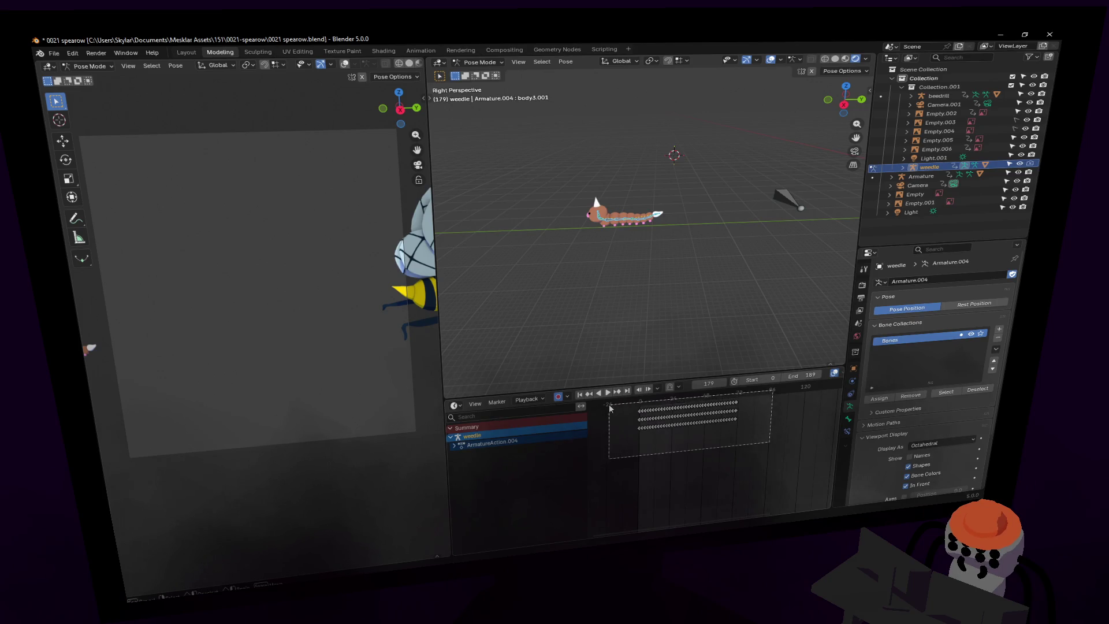
ctrl+scroll(733, 419, right, 2)
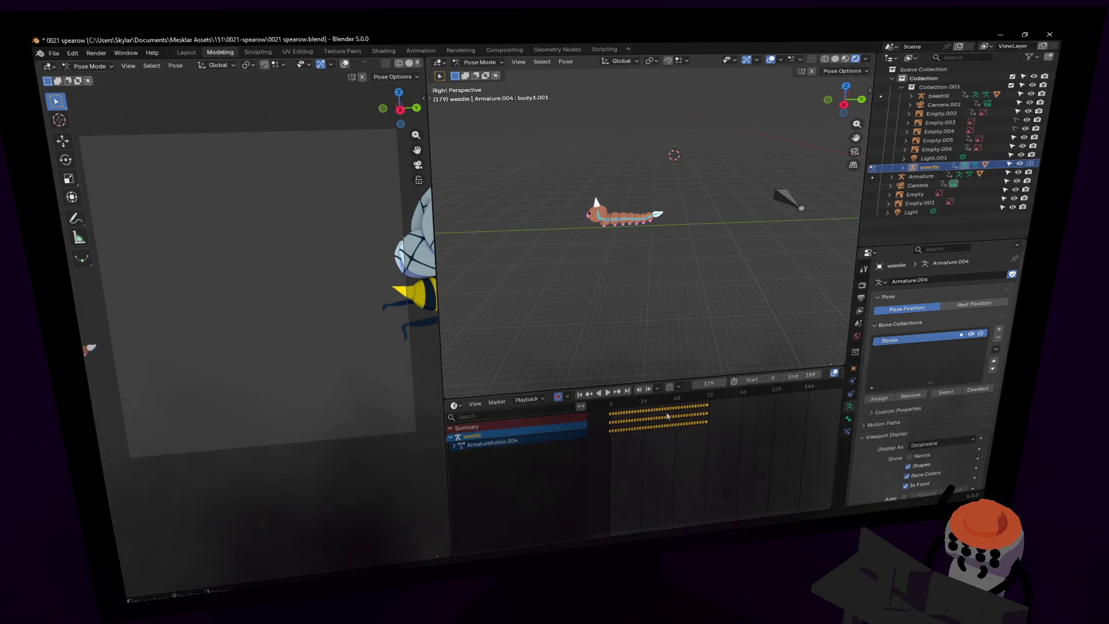
key(shift+Left)
click(818, 411)
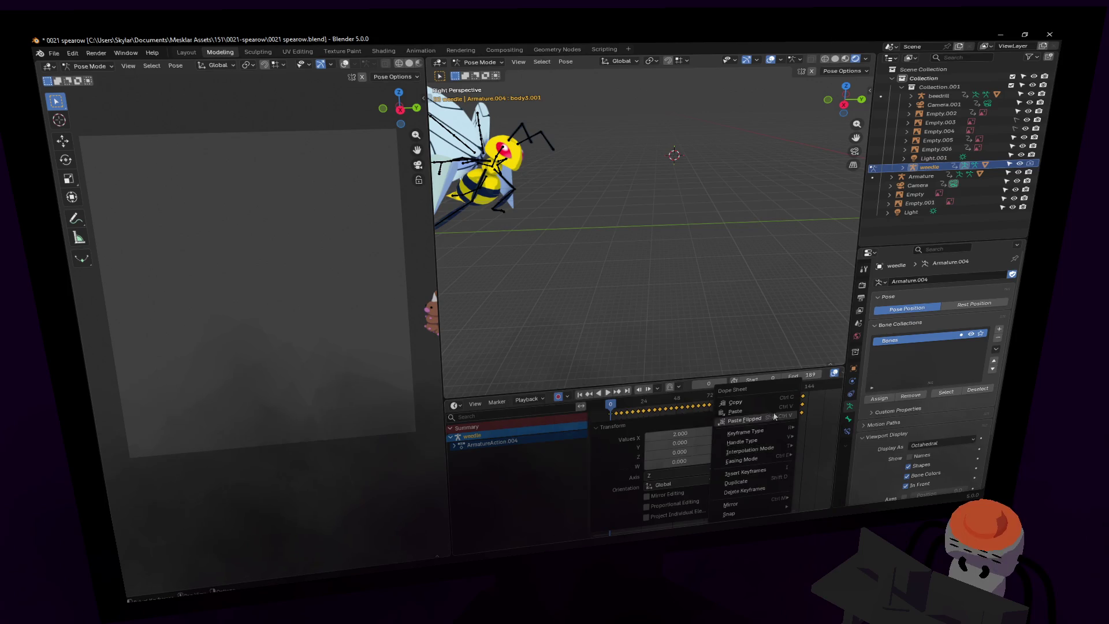
key(space)
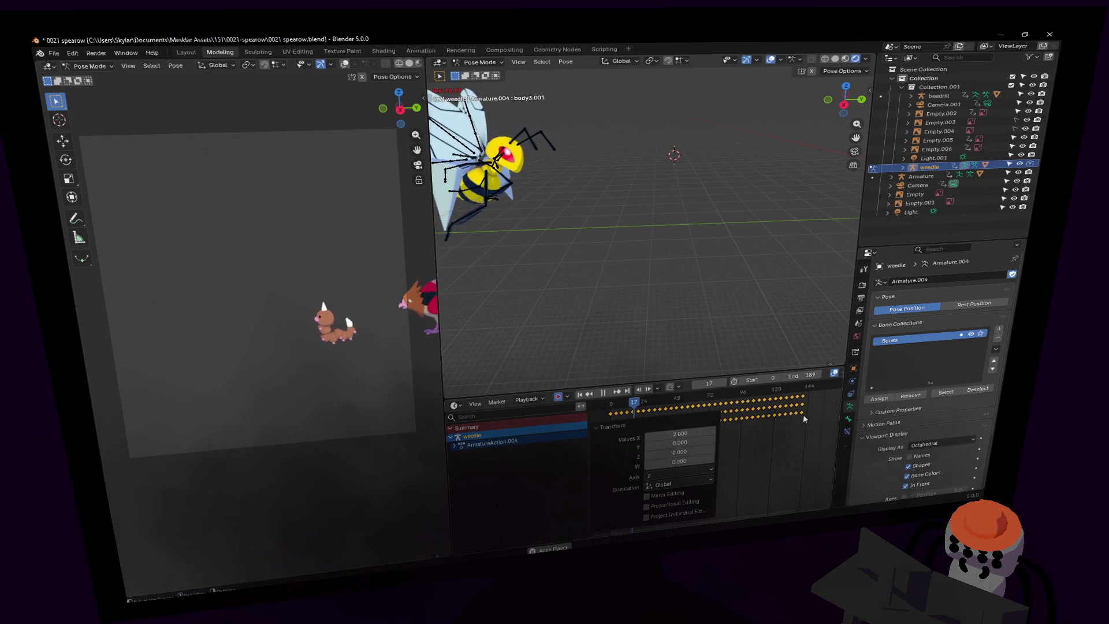
key(space)
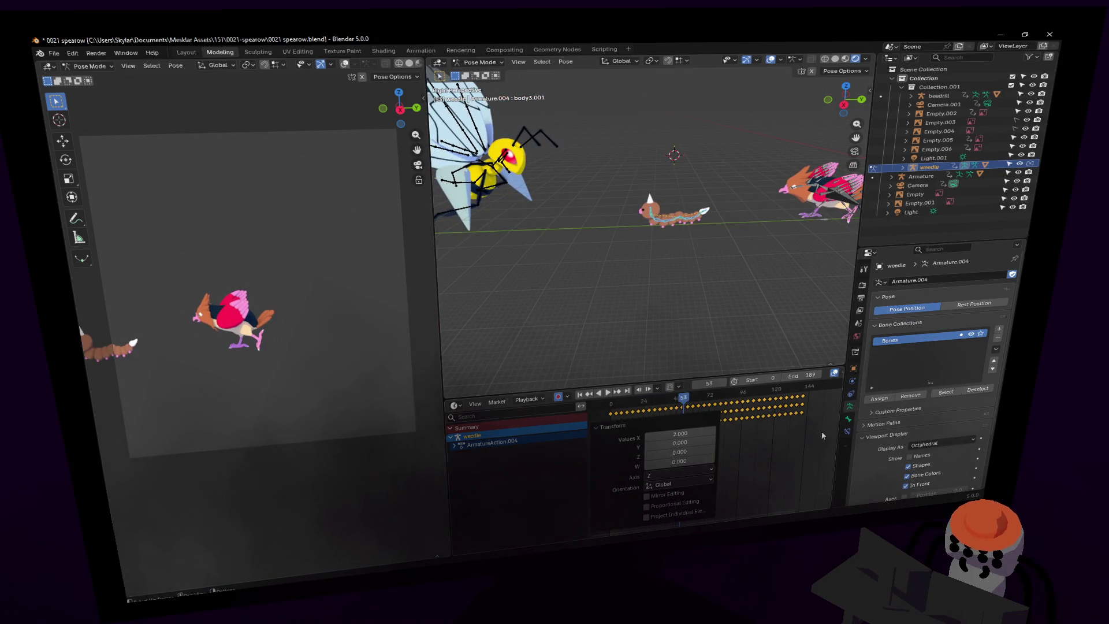
key(s)
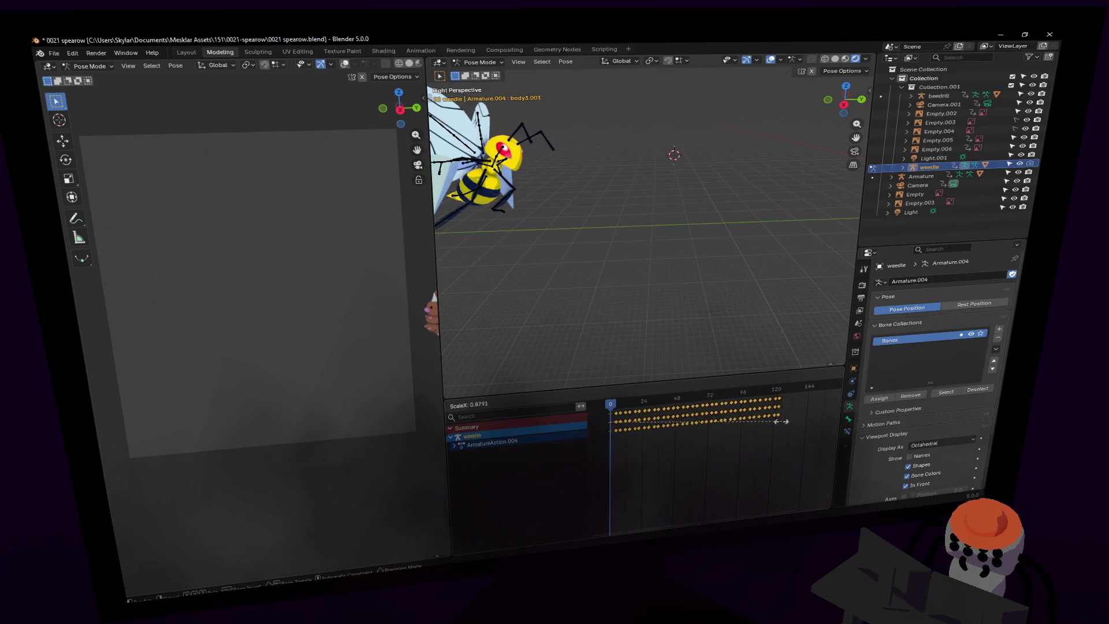
click(799, 422)
key(space)
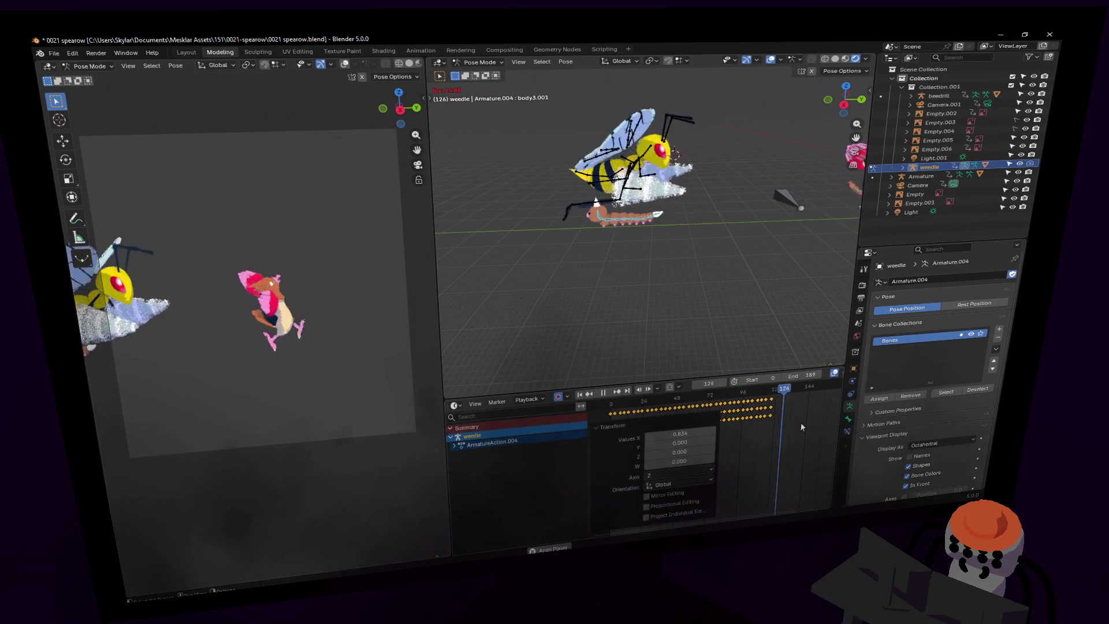
key(space)
key(space)
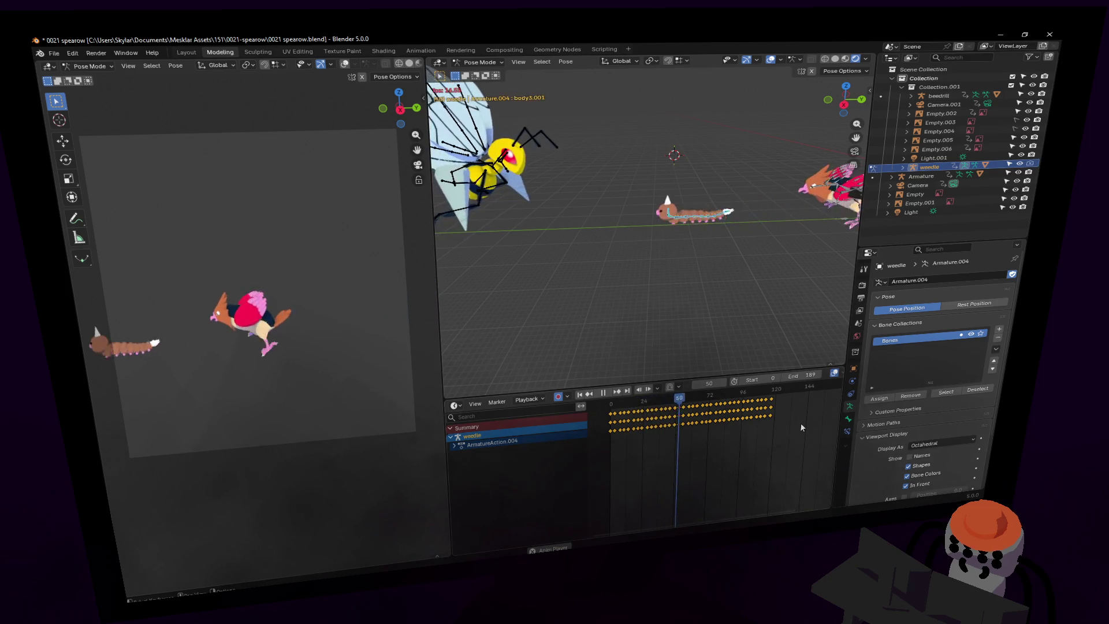
key(Escape)
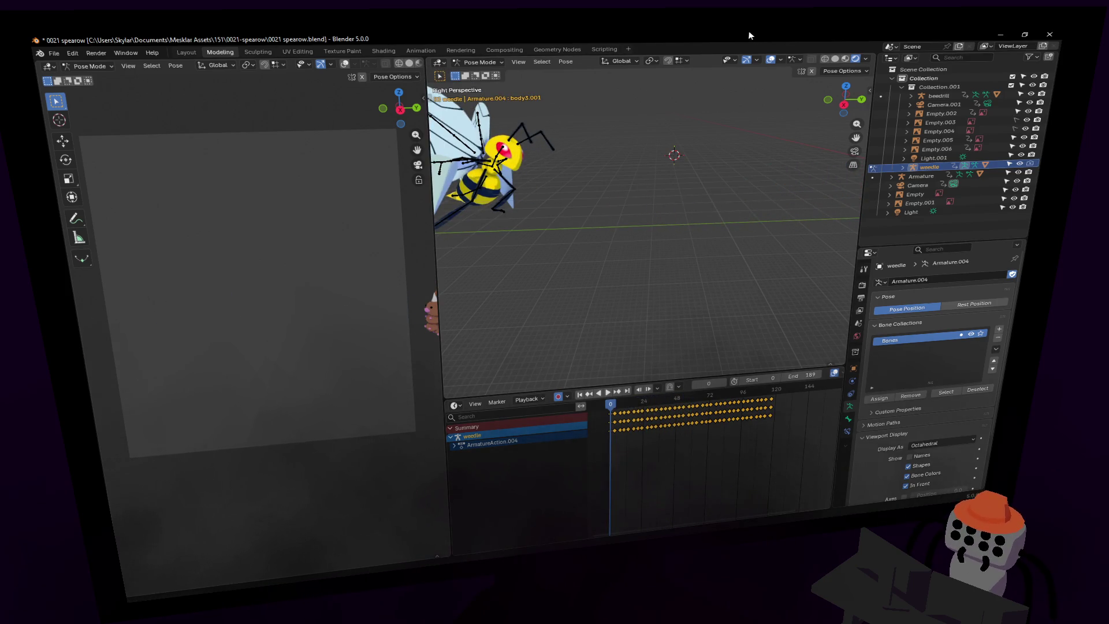
click(860, 304)
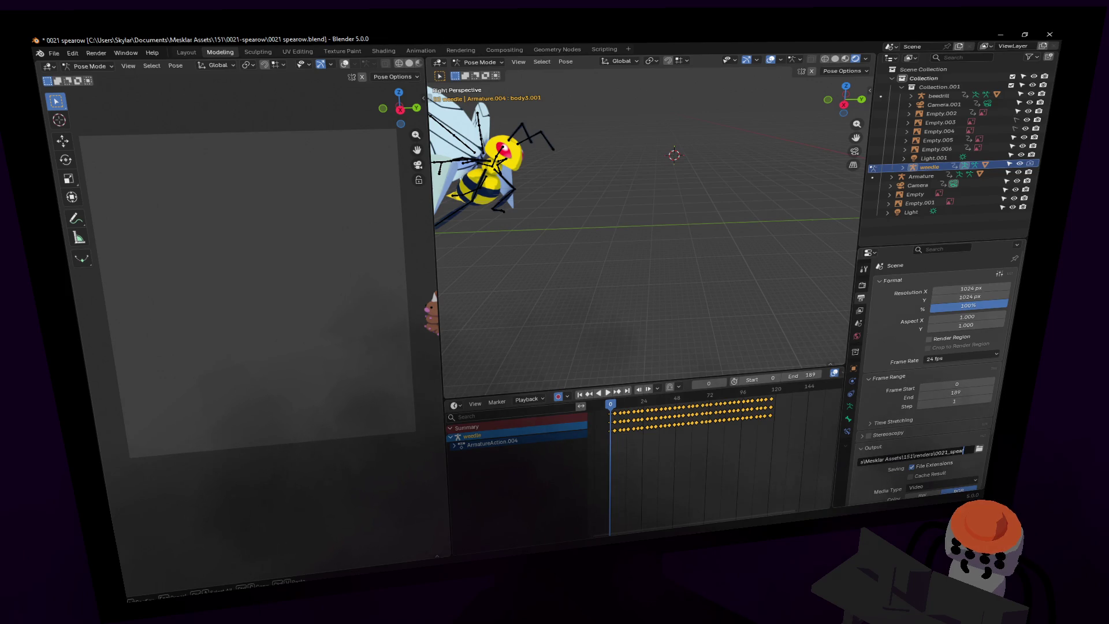
Complete the output path as renders\0021_spearow and render the animation, cancelling around frame 29.
text(ow)
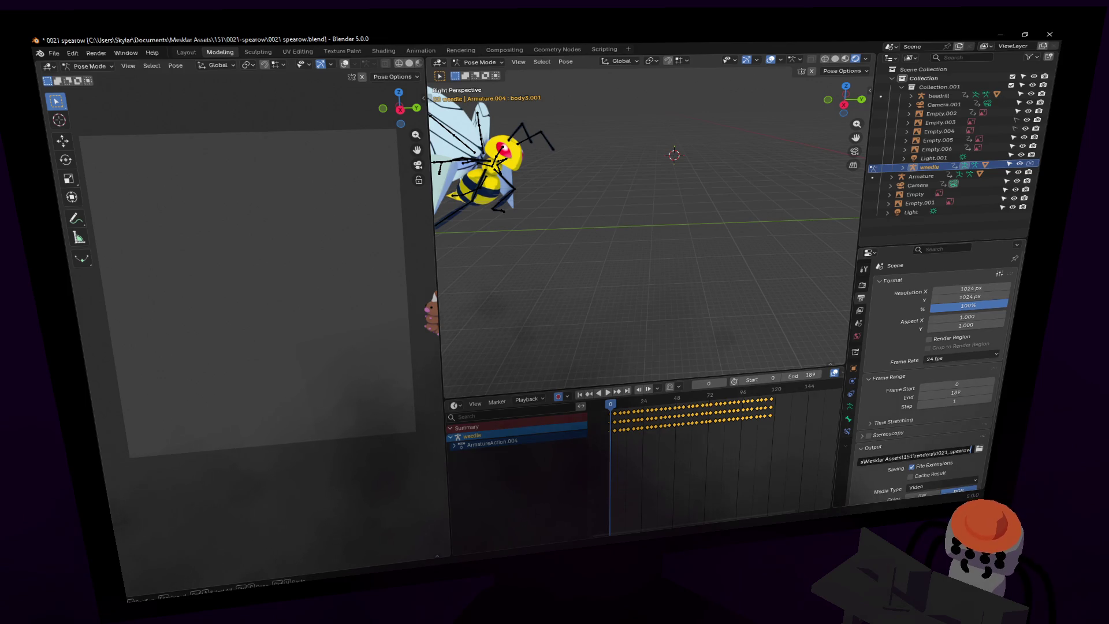
key(Return)
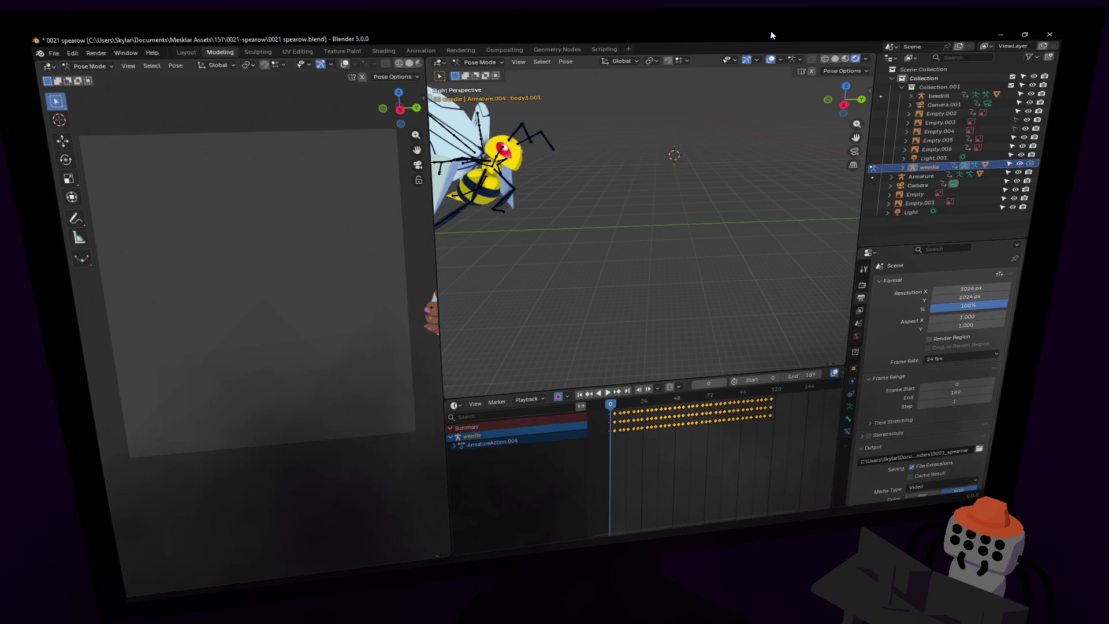
key(ctrl+F12)
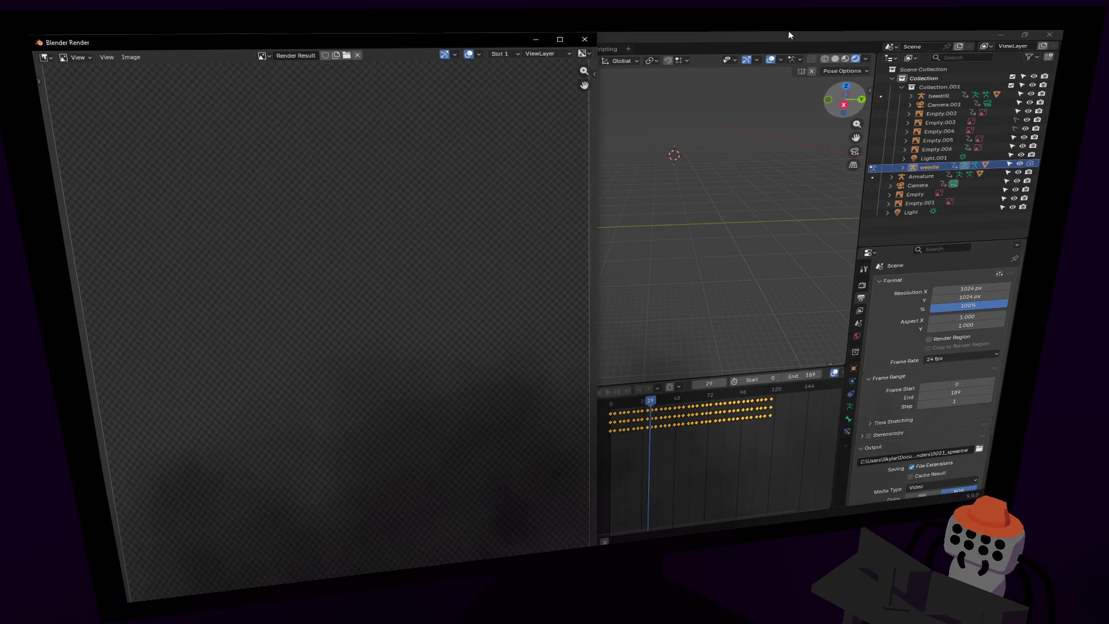
key(Escape)
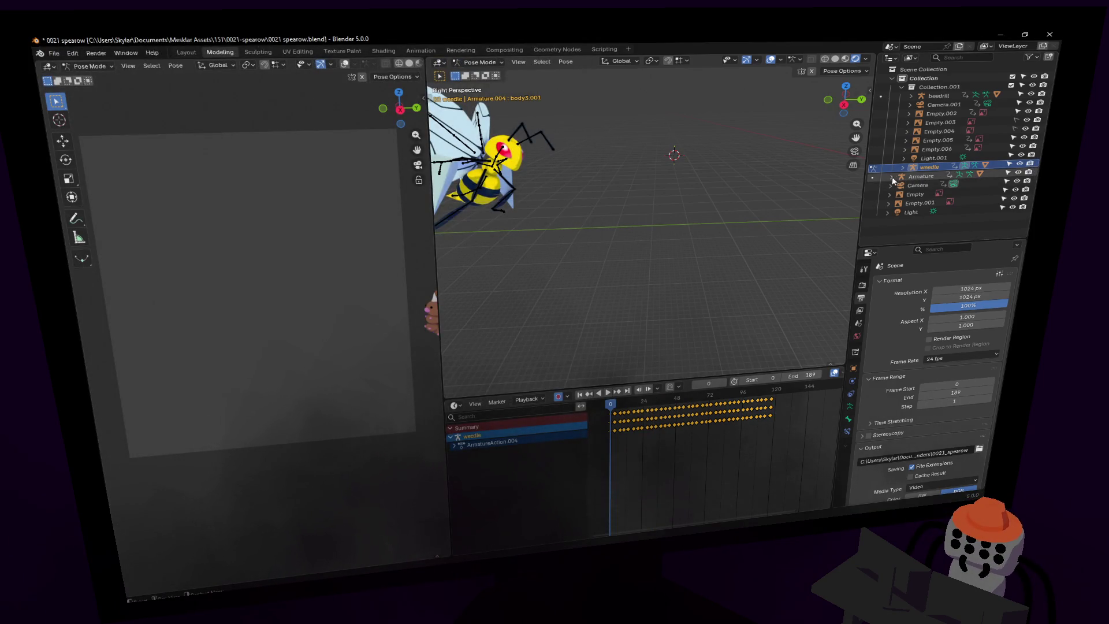
Inspect the Armature's Cube mesh in the Outliner, toggling its visibility off and on.
click(900, 87)
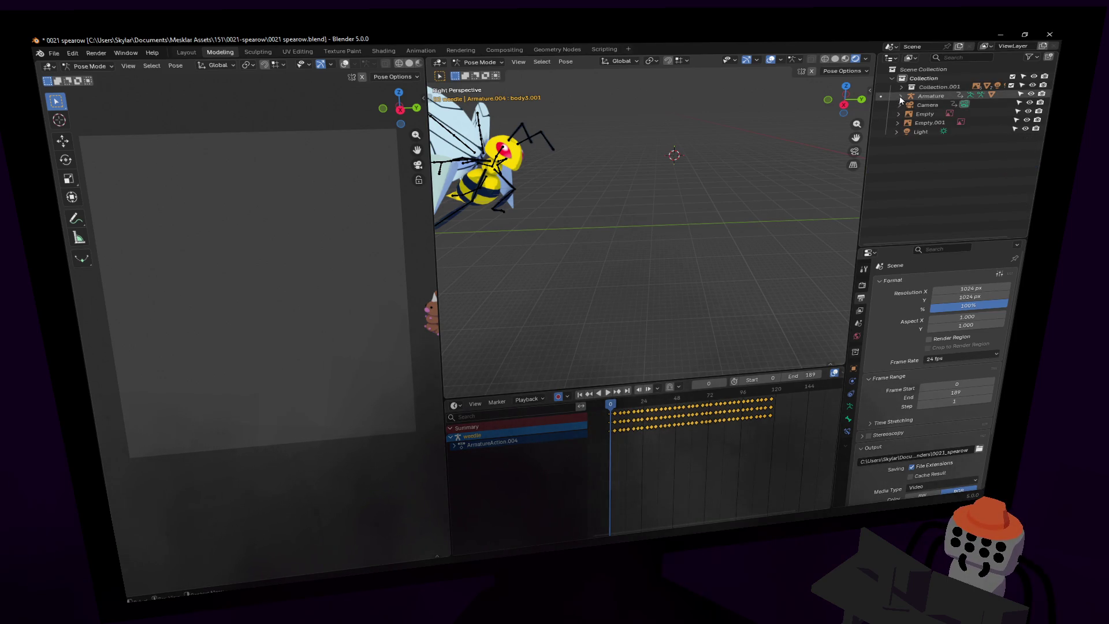
click(900, 97)
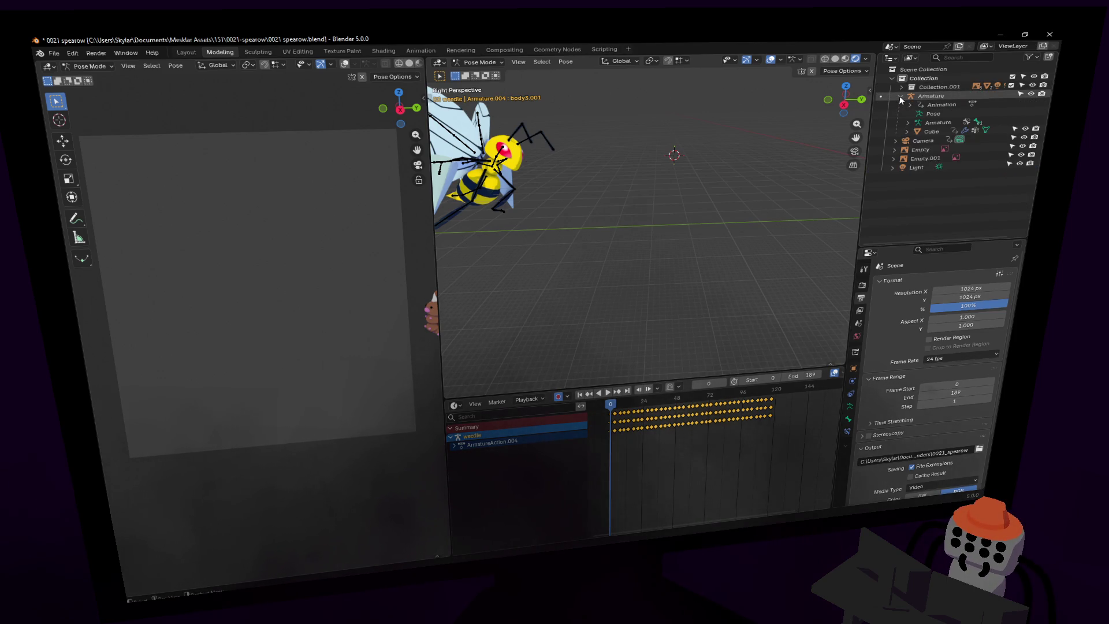
click(931, 131)
click(1026, 131)
click(1026, 131)
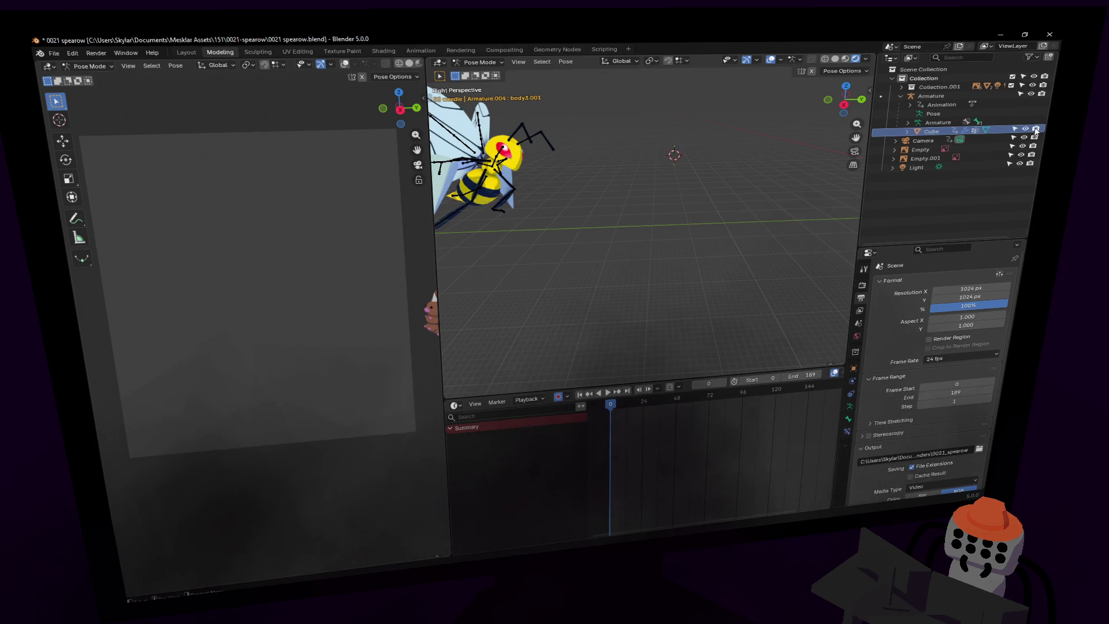
click(900, 96)
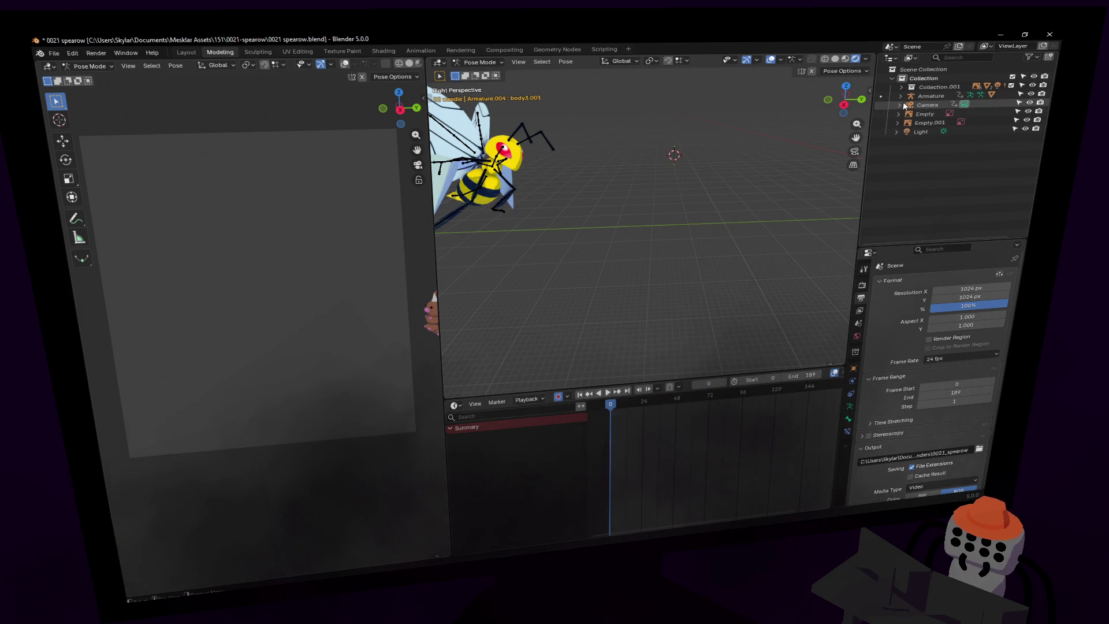
Centre the bee, switch to Object Mode and select the beedrill armature.
shift+middle_drag(601, 145, 684, 134)
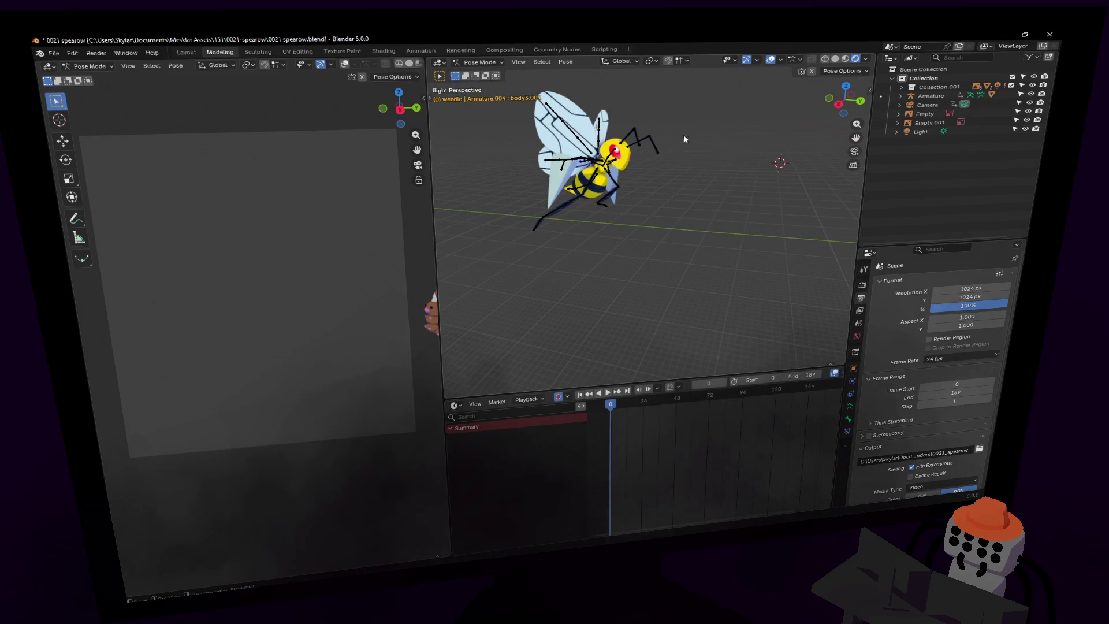
click(482, 66)
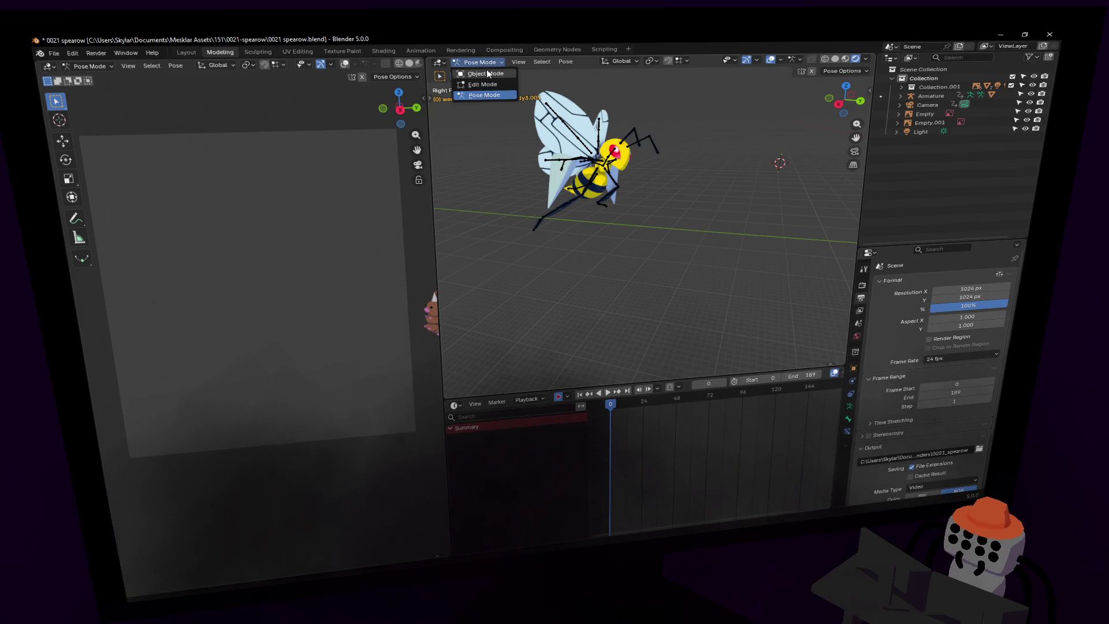
click(489, 73)
click(614, 166)
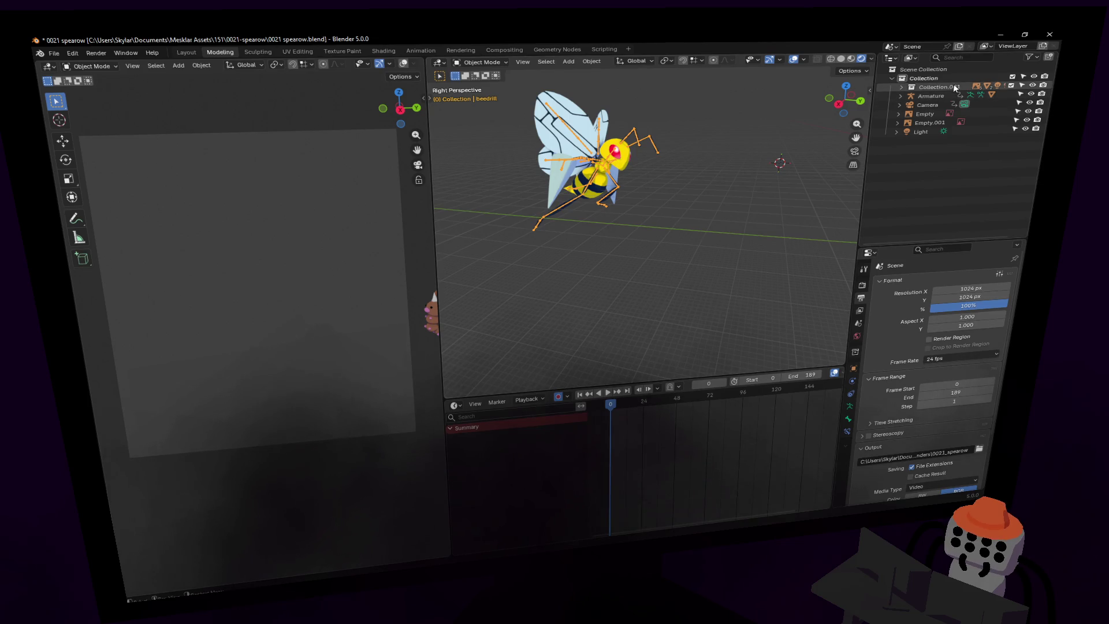
Browse Collection.001's objects, select the Armature object and restart the animation render.
click(902, 87)
click(902, 87)
click(902, 88)
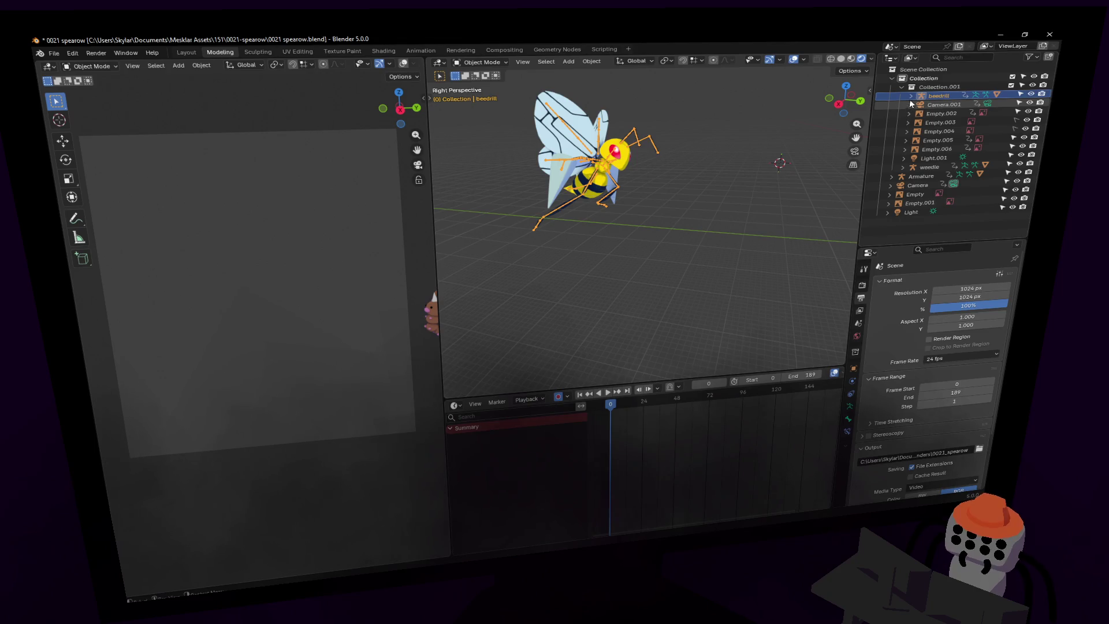
click(902, 167)
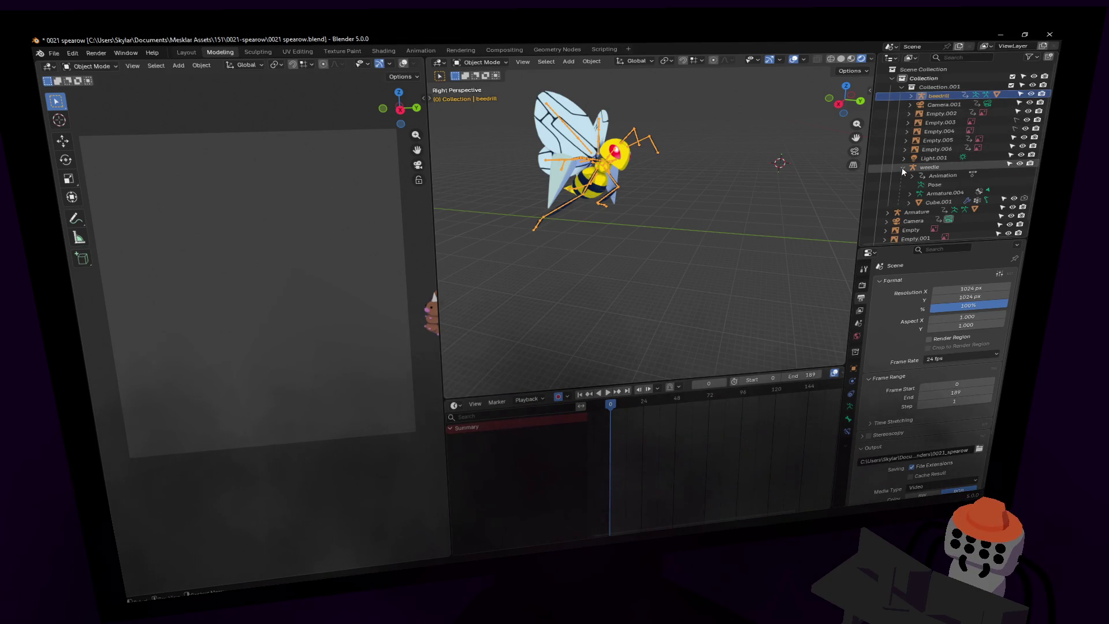
click(903, 169)
click(911, 96)
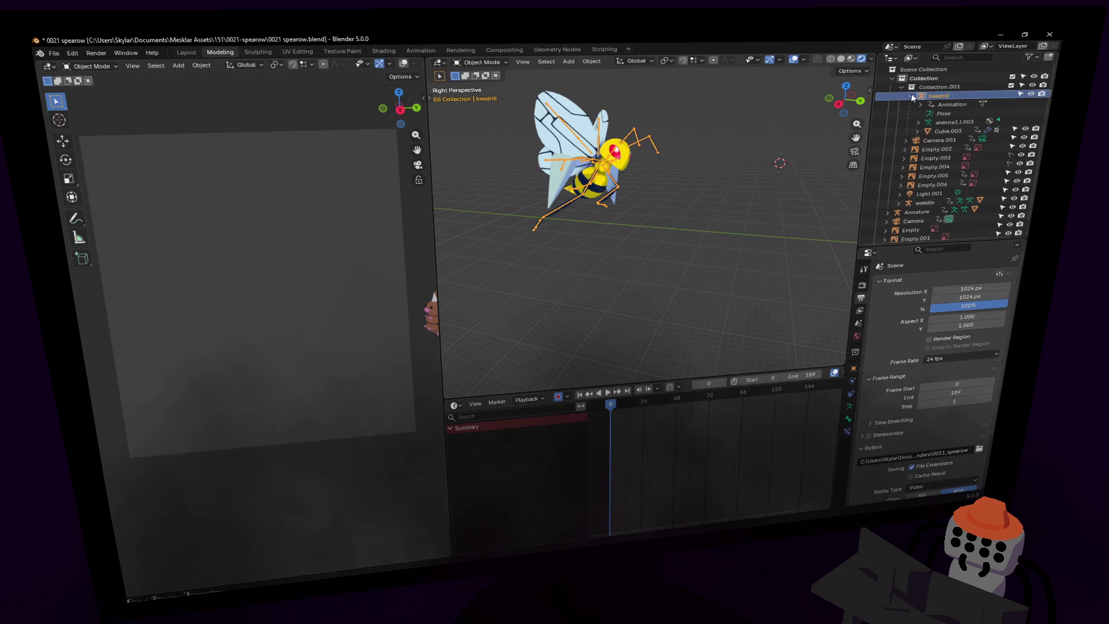
click(911, 94)
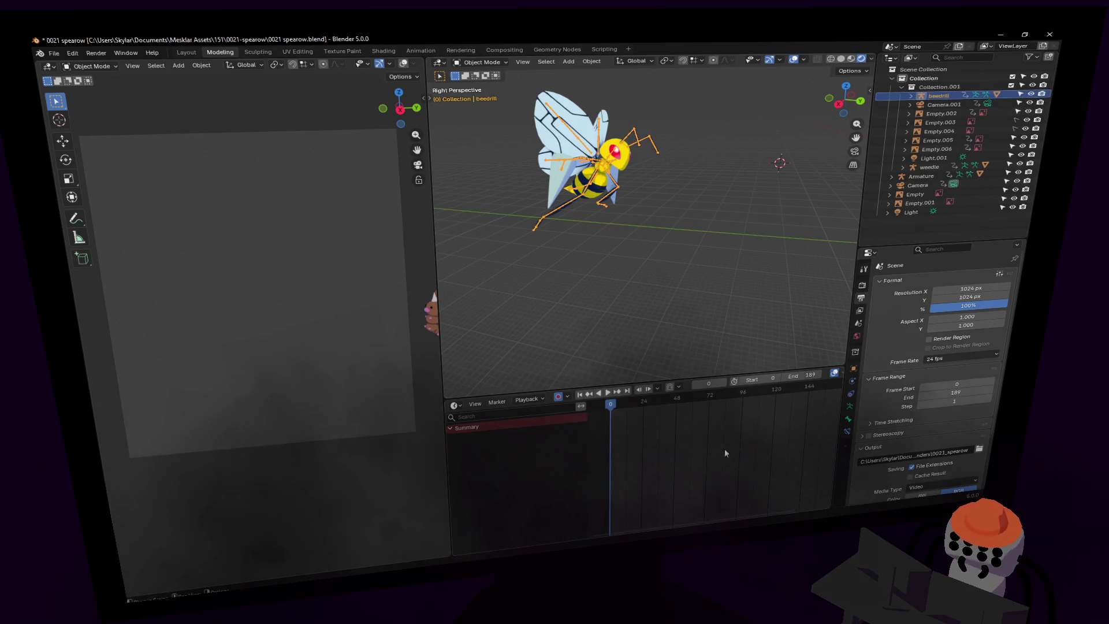
click(903, 167)
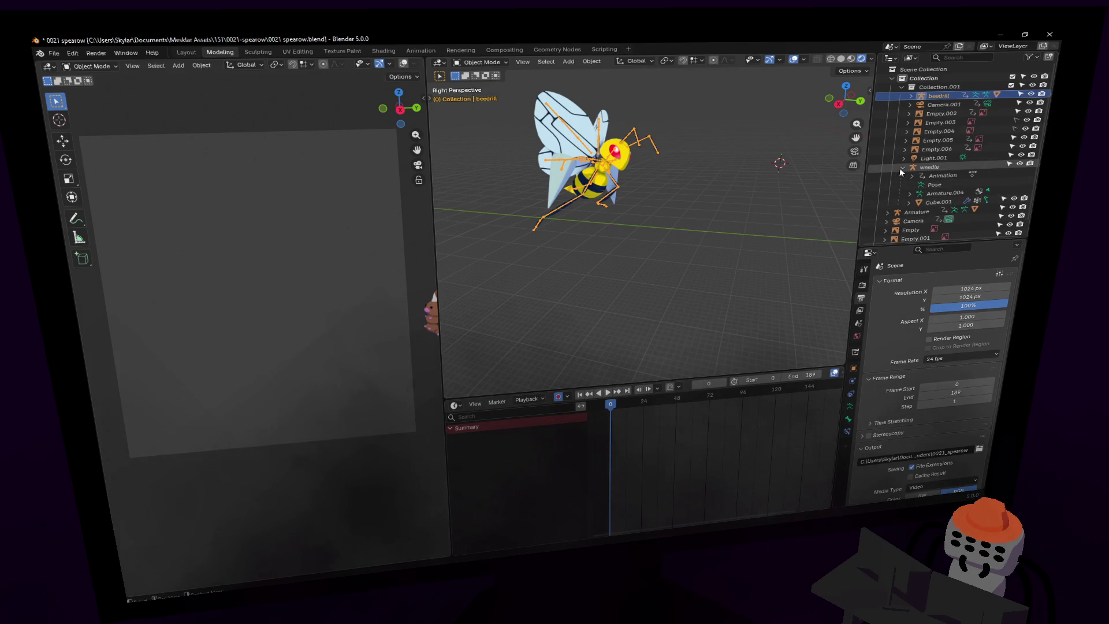
click(902, 167)
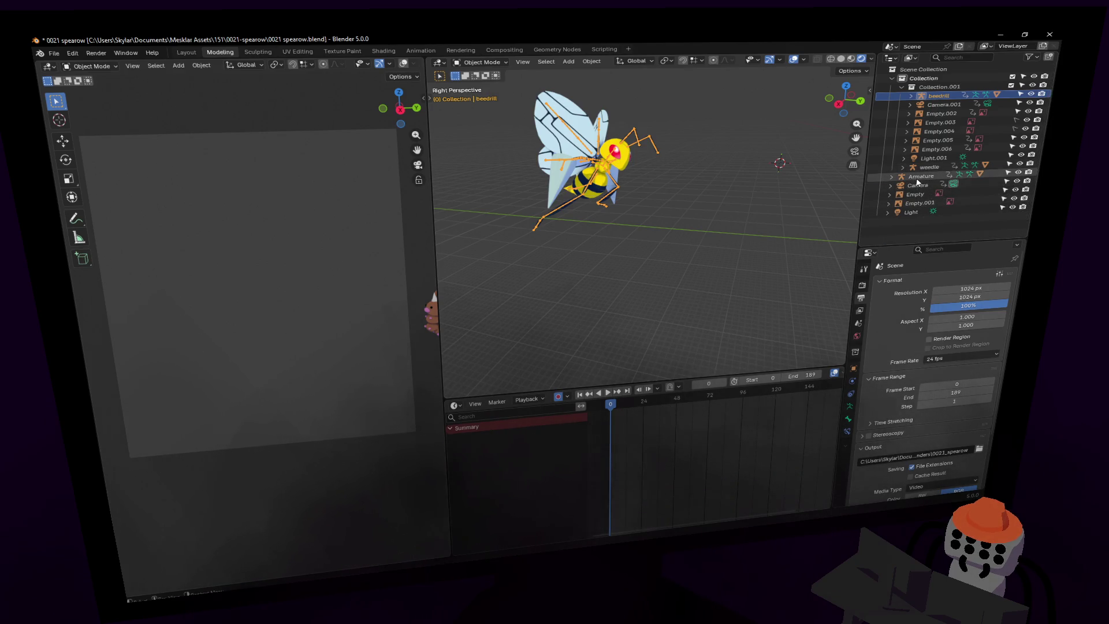
click(962, 176)
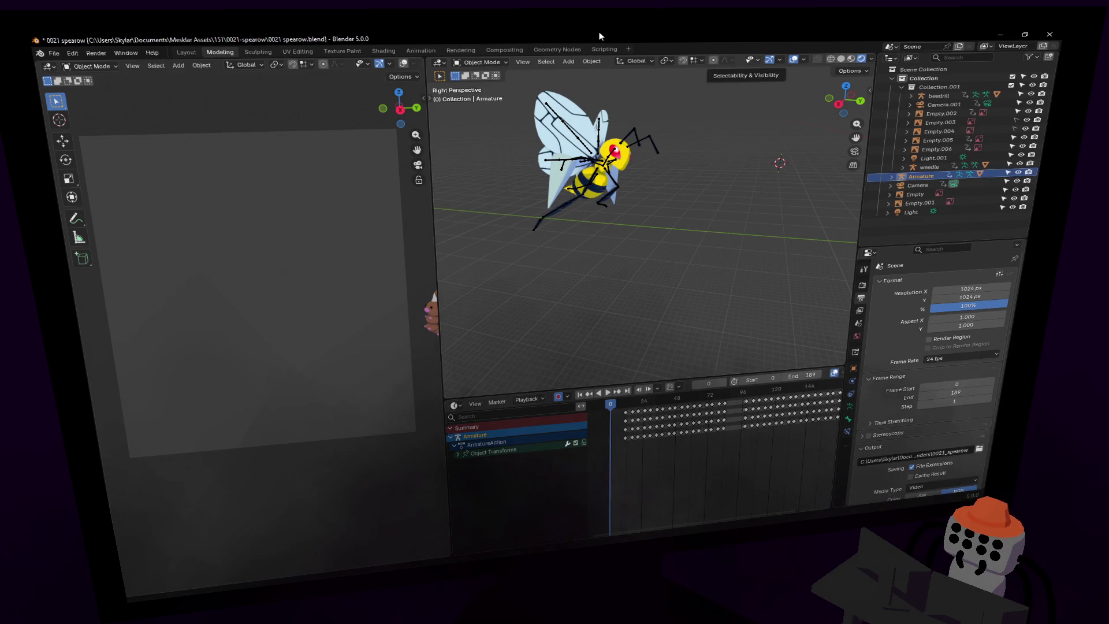
key(ctrl+F12)
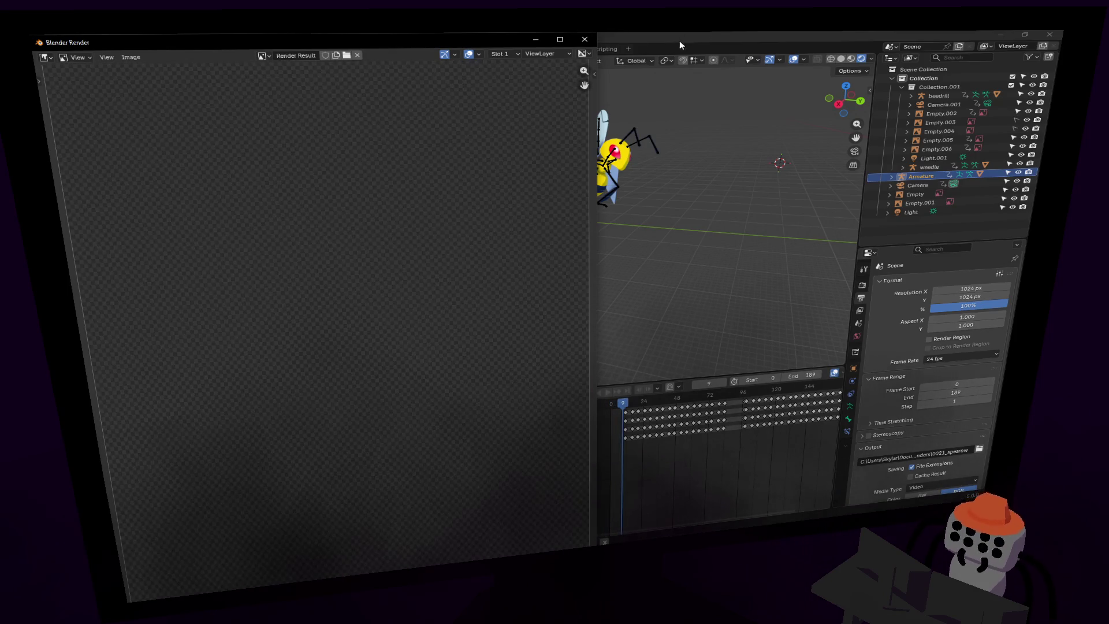
Bring the main scene window forward and dismiss the render window while the 189-frame render continues.
click(679, 38)
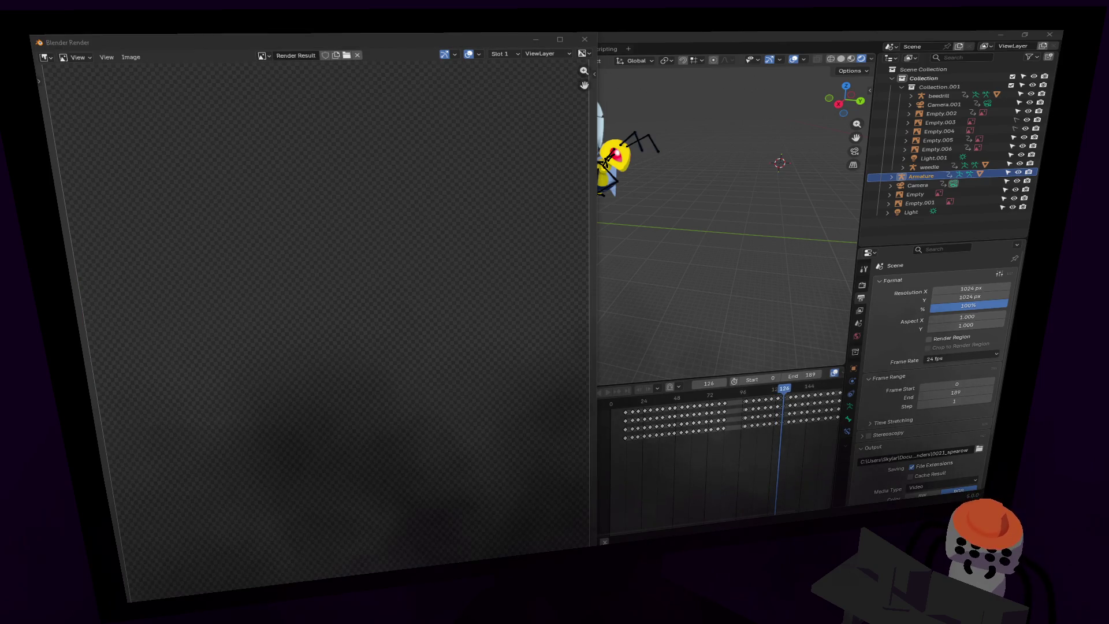
key(F11)
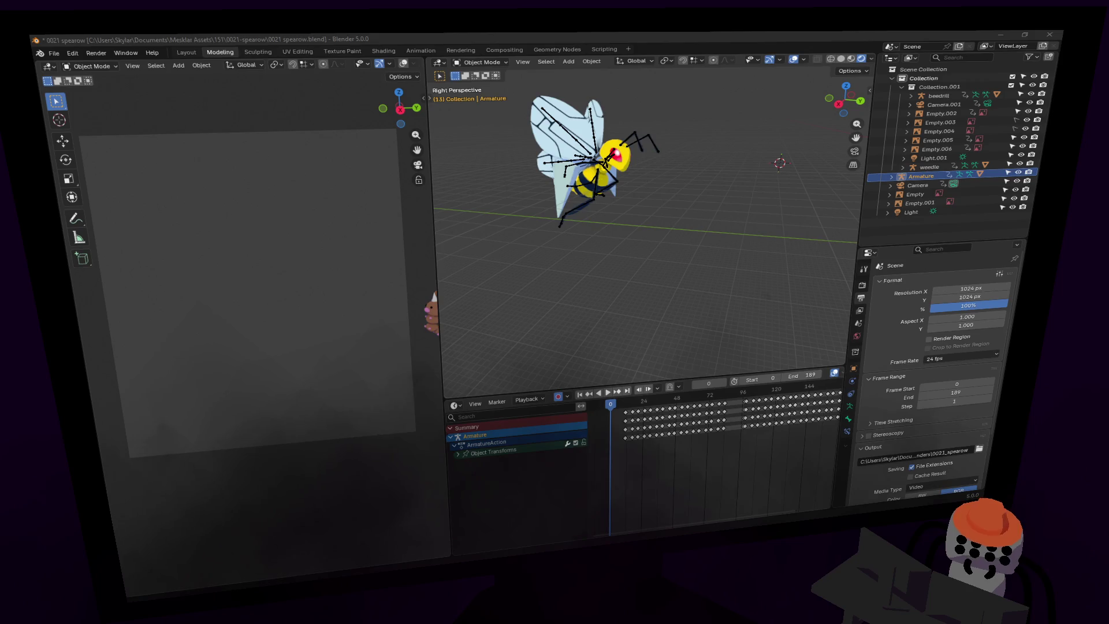
Watch the rendered 0021_spearow0000-0189.mp4 strike scene in VLC, then close the player.
middle_drag(657, 440, 652, 440)
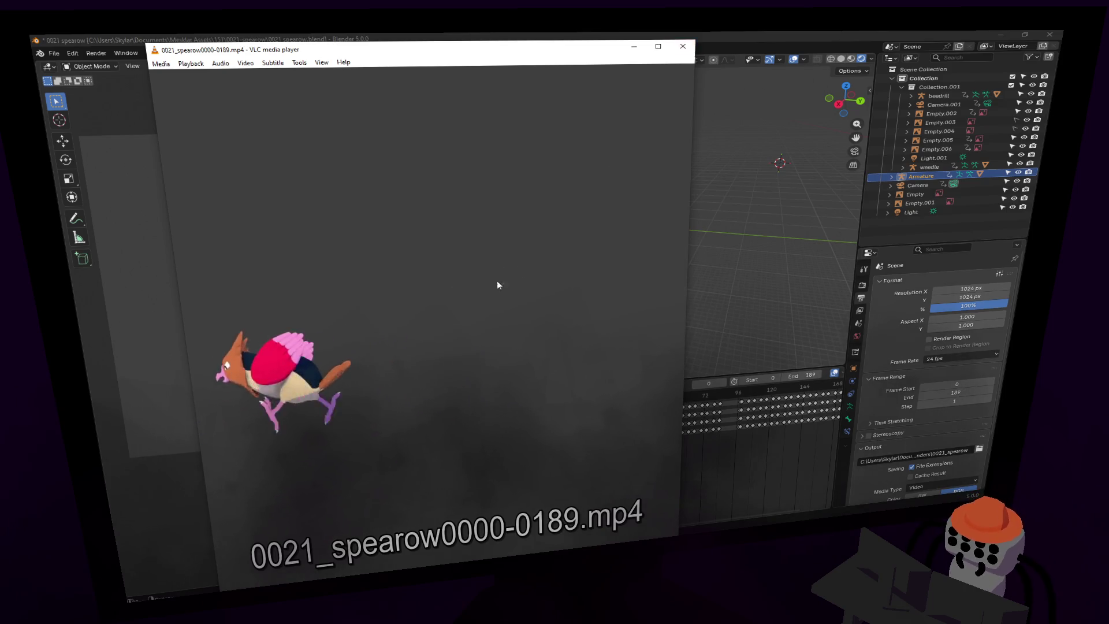
click(689, 39)
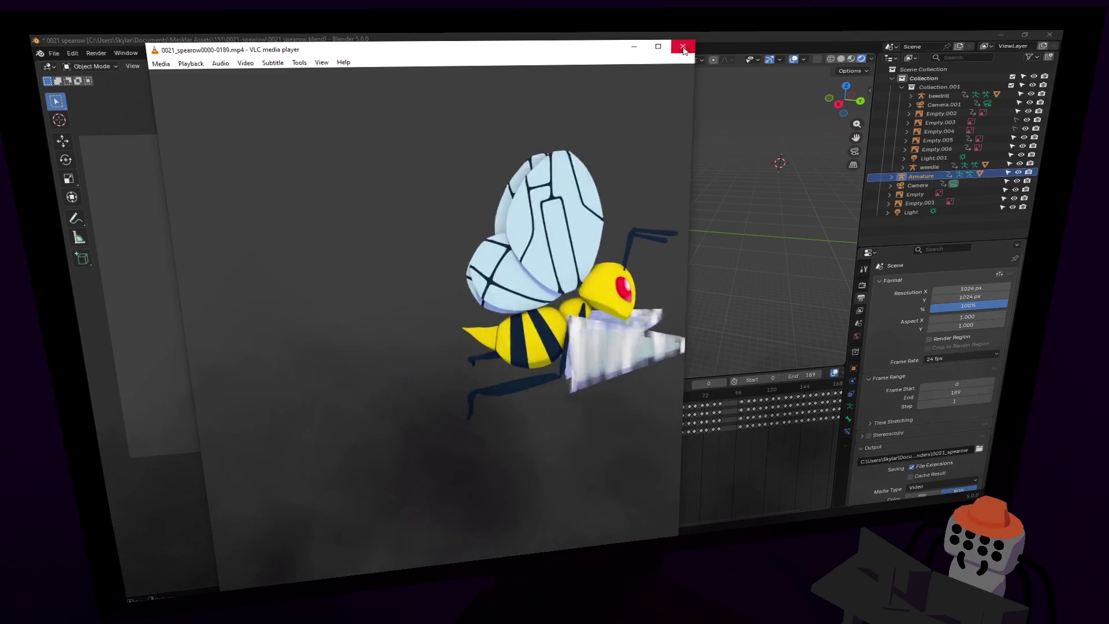
click(673, 36)
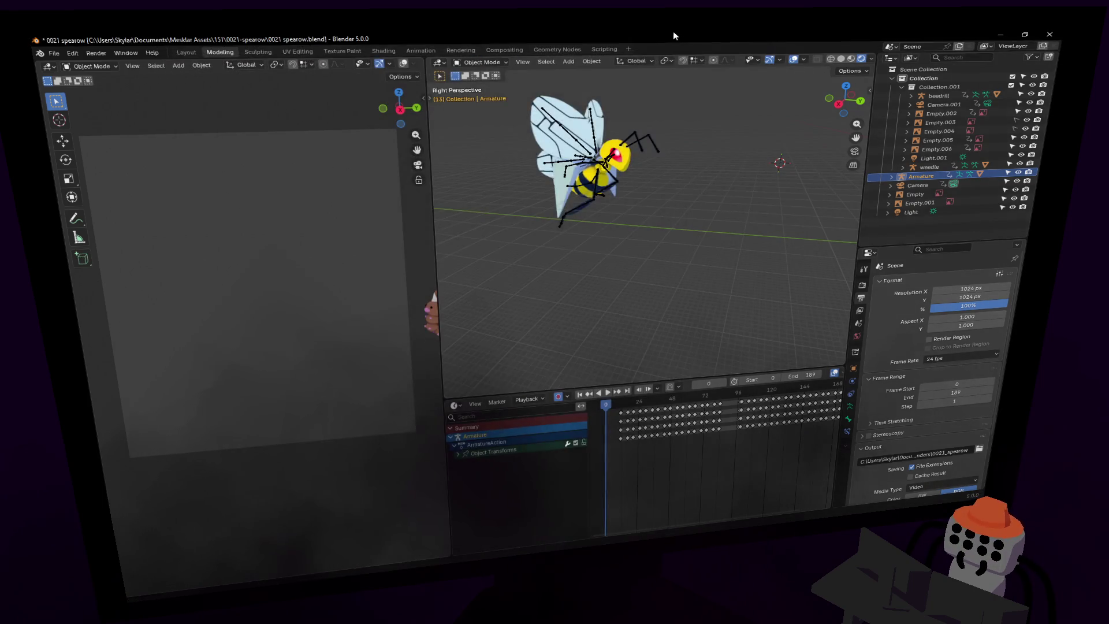
Select the beedrill armature's wingTop1.r and wingBot1.r wing bones.
click(600, 162)
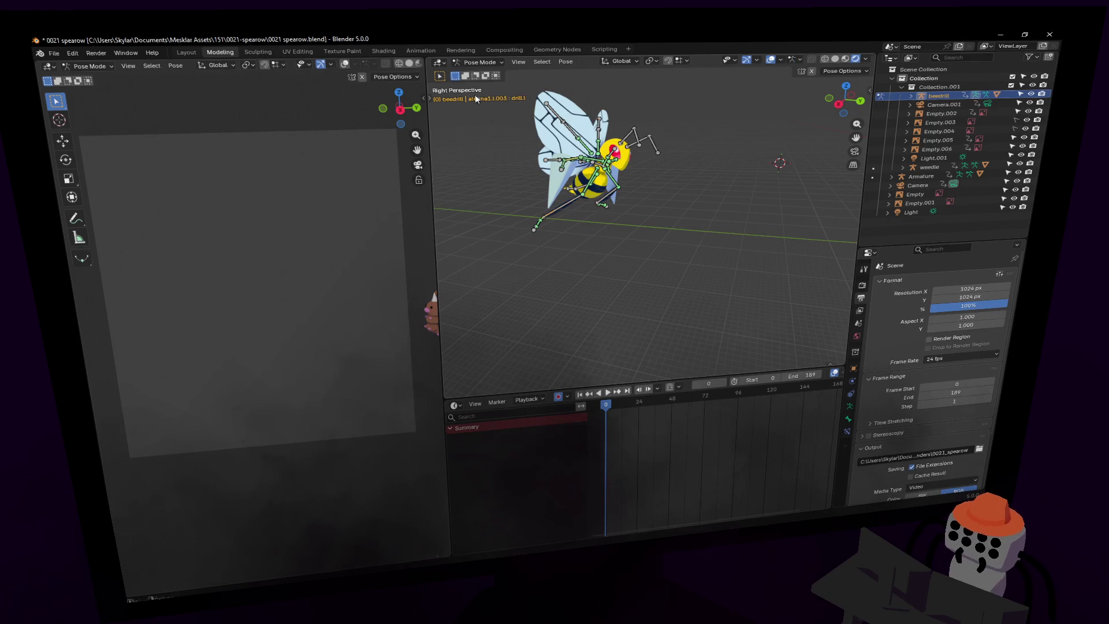
click(587, 147)
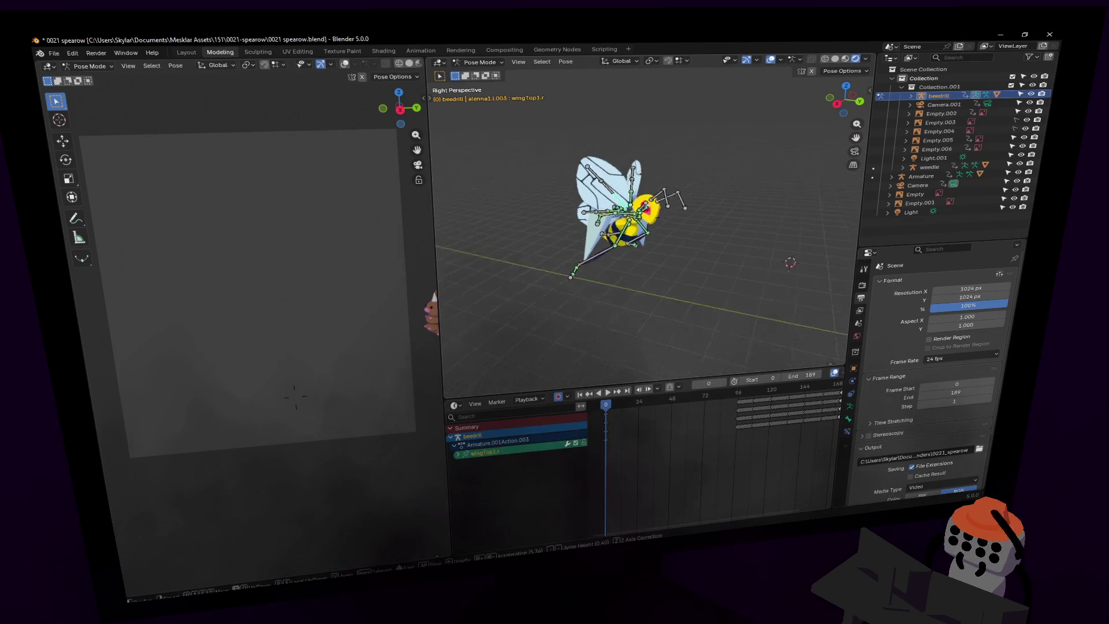
scroll(584, 199, up, 6)
shift+click(526, 227)
middle_drag(526, 228, 562, 219)
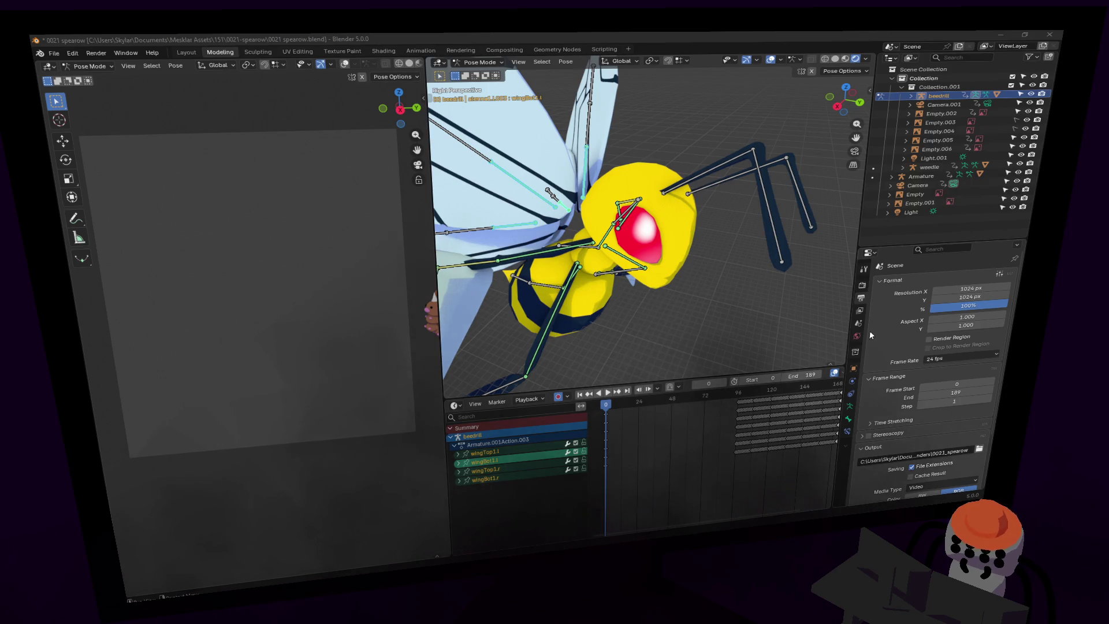
scroll(640, 265, down, 5)
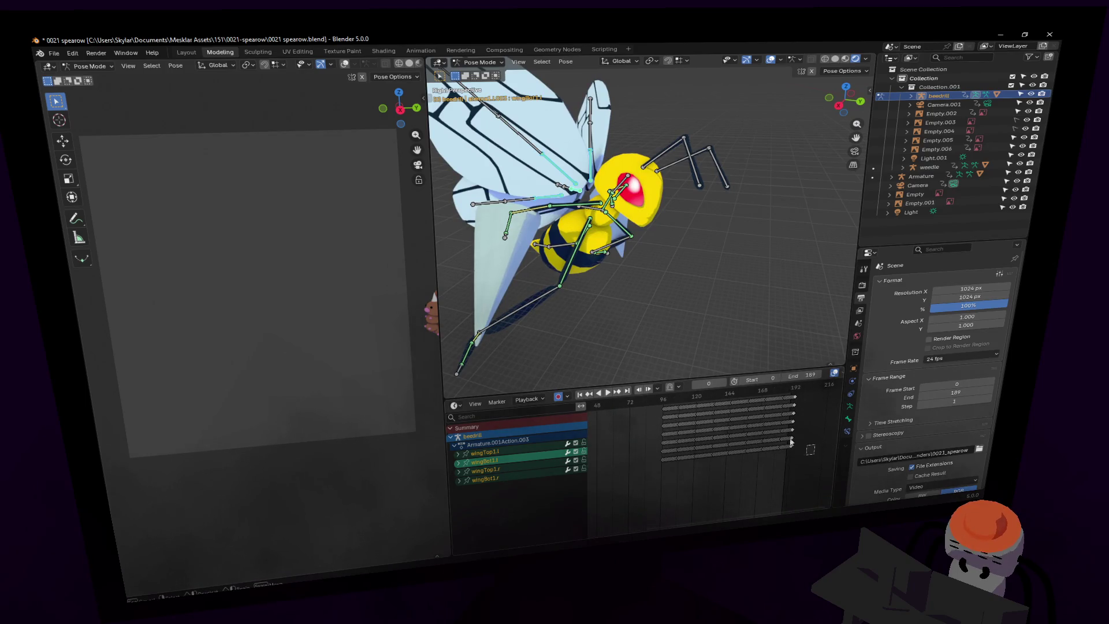
Stretch the wing keyframes from frame 97 out past frame 216 and replay the animation.
click(665, 400)
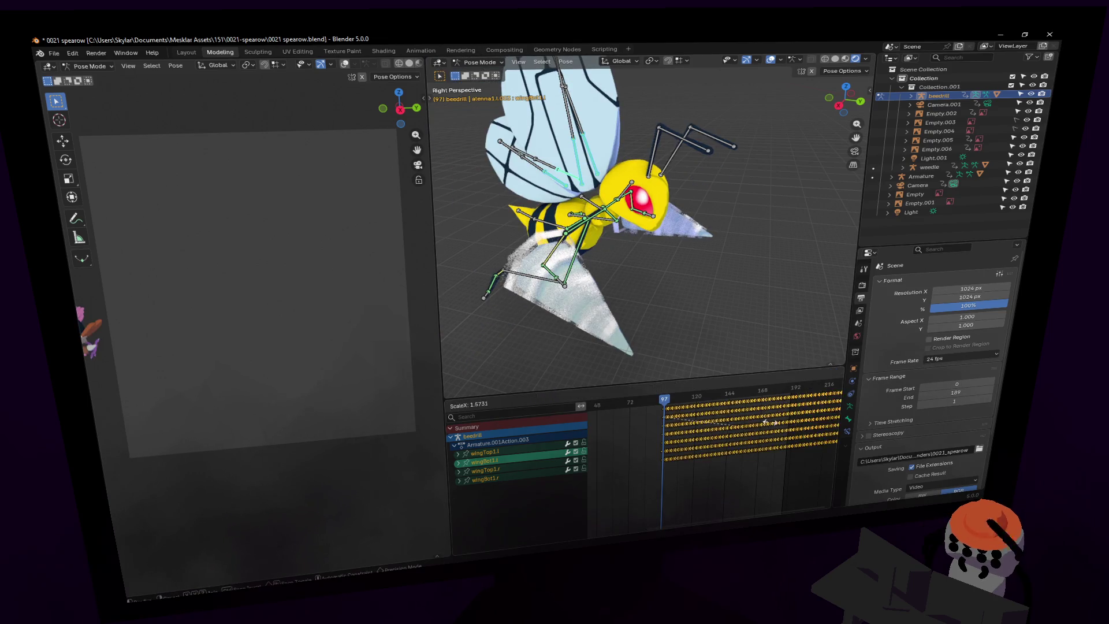
click(820, 410)
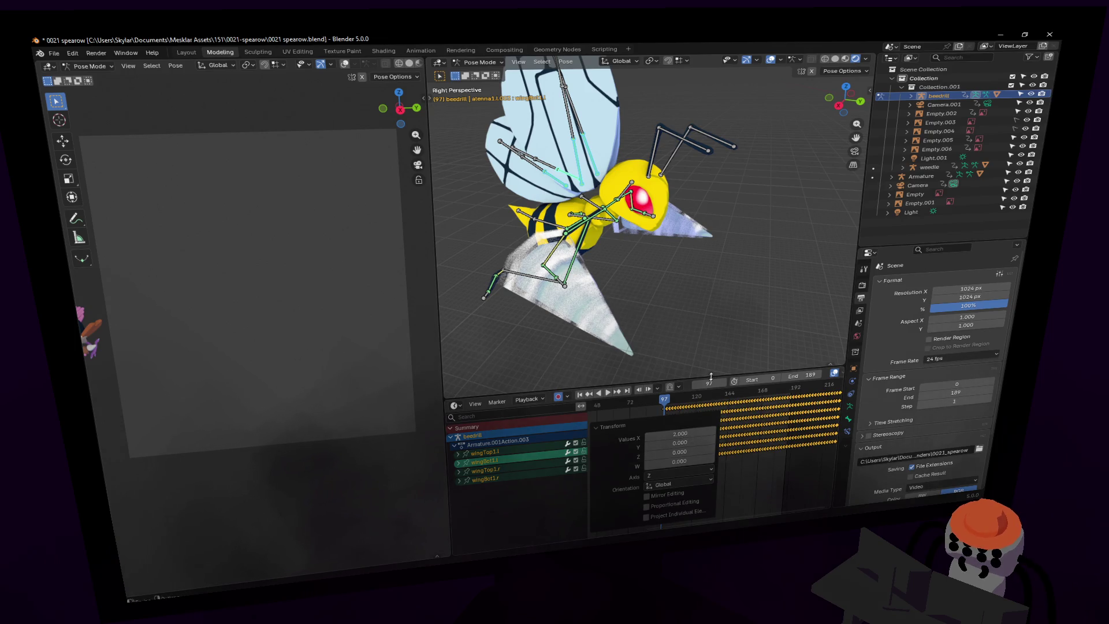
key(space)
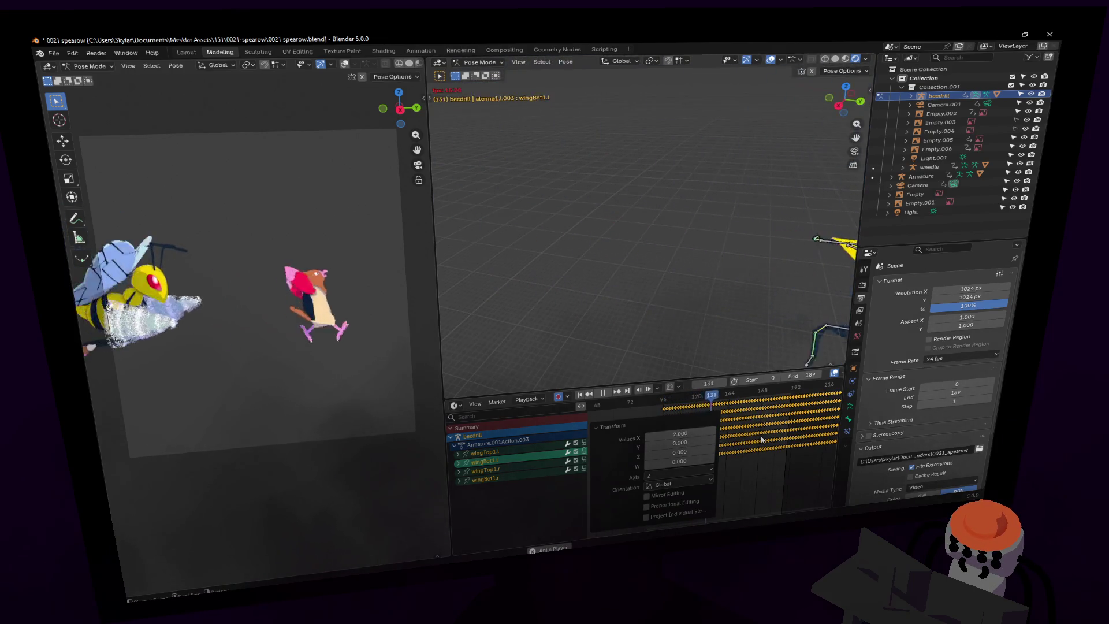
Return to frame 100, fly the view closer to Beedrill and select its origin bone.
key(space)
drag(725, 400, 669, 398)
key(shift+grave)
key(w)
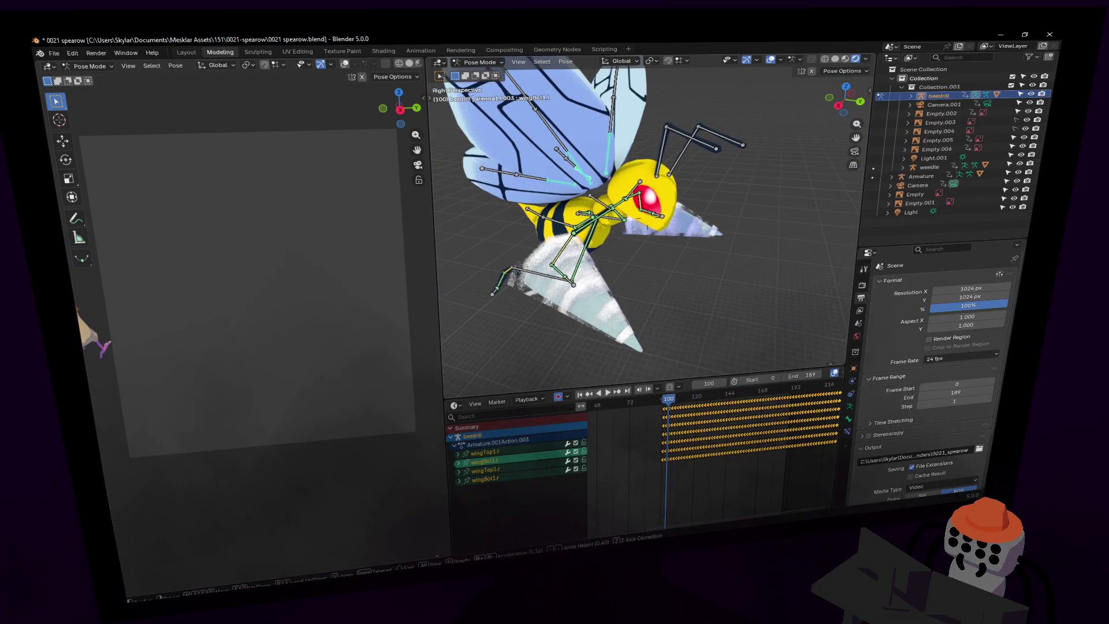
key(Escape)
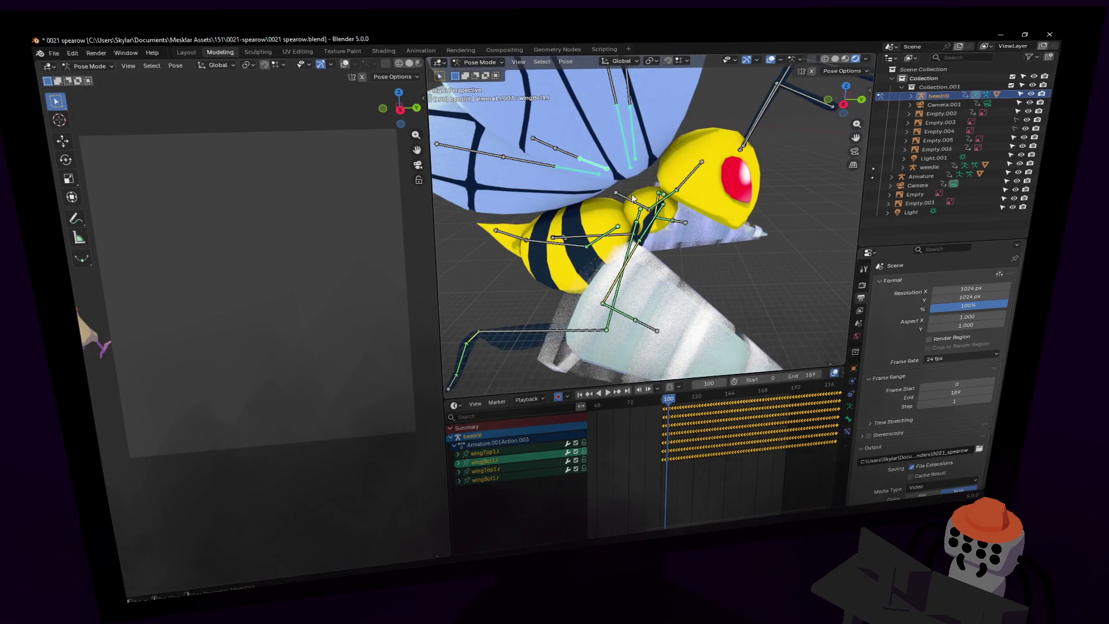
click(638, 211)
Play the animation from frame 100 to around frame 133 to locate the strike.
key(space)
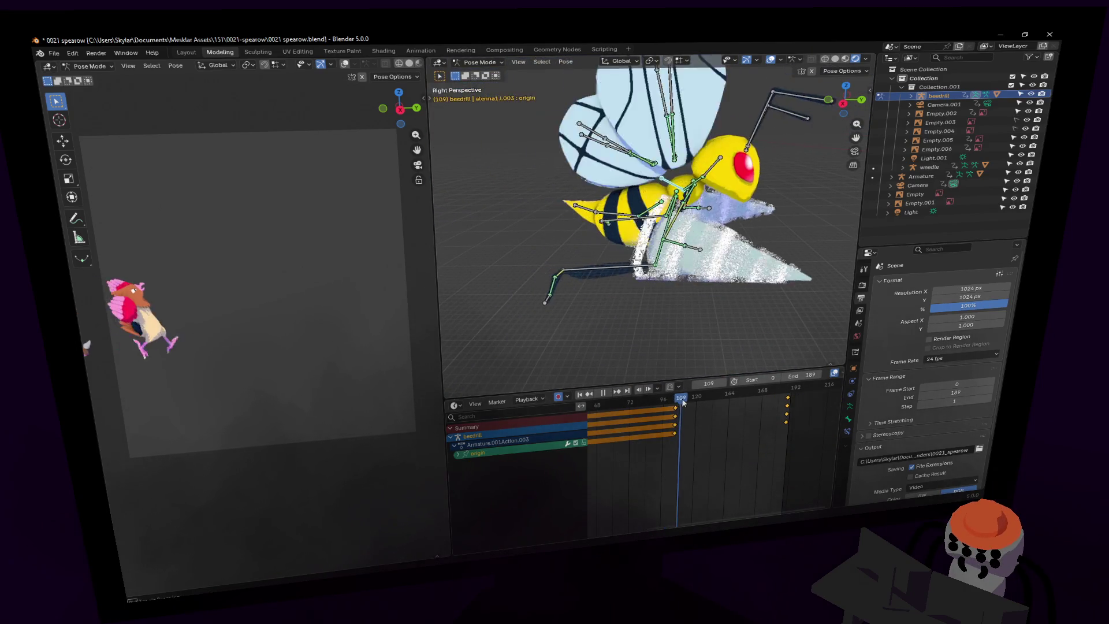
drag(695, 398, 707, 398)
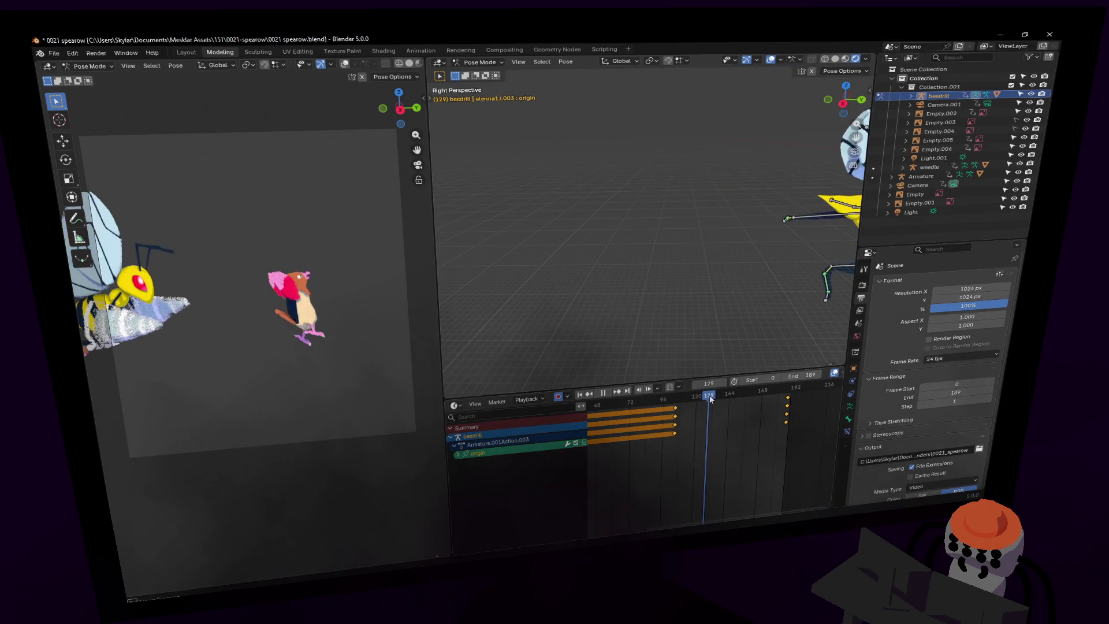
key(space)
key(Escape)
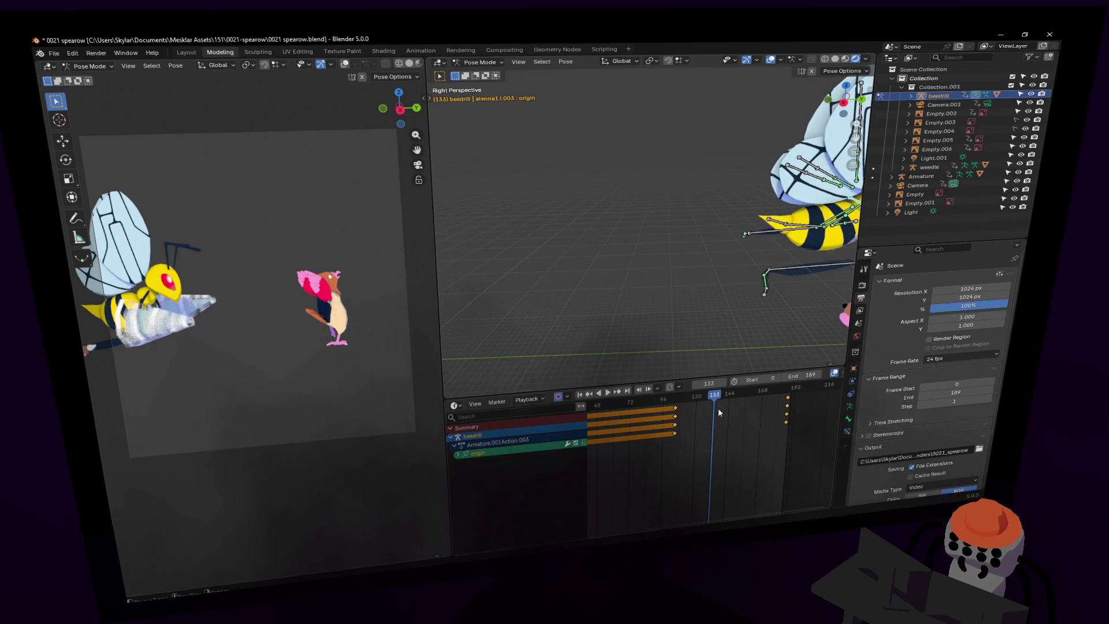
key(space)
Move Beedrill's origin bone at frames 140, 153 and 165, auto-keying each new position.
key(g)
click(672, 299)
drag(724, 407, 758, 396)
key(g)
click(737, 367)
key(g)
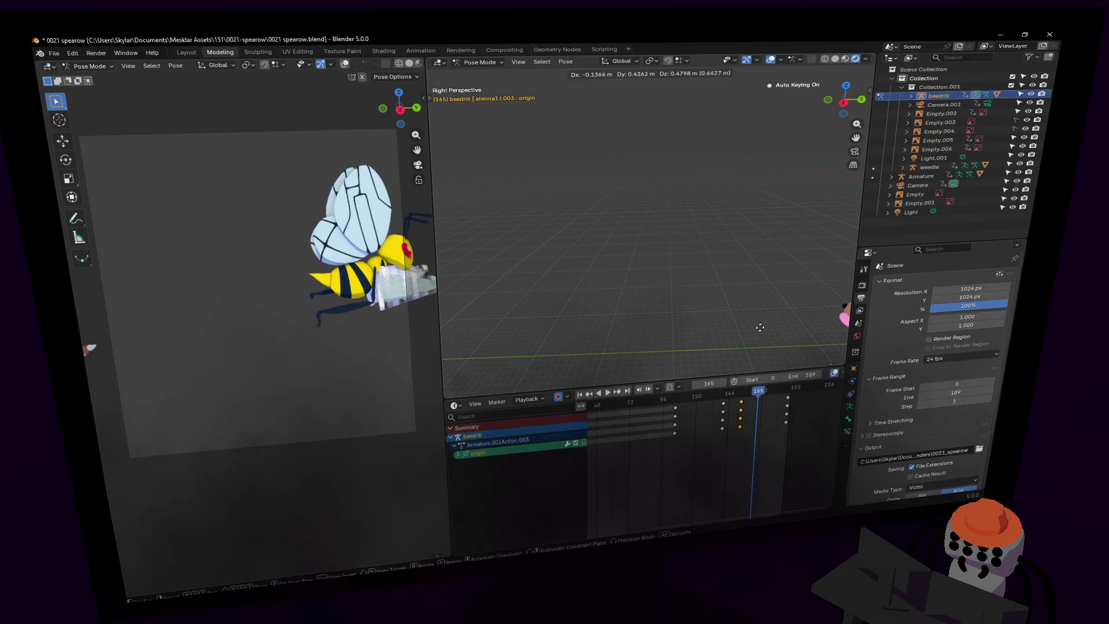
click(759, 327)
Replay the animation from the first frame to frame 170, then scrub to frame 154.
key(shift+Left)
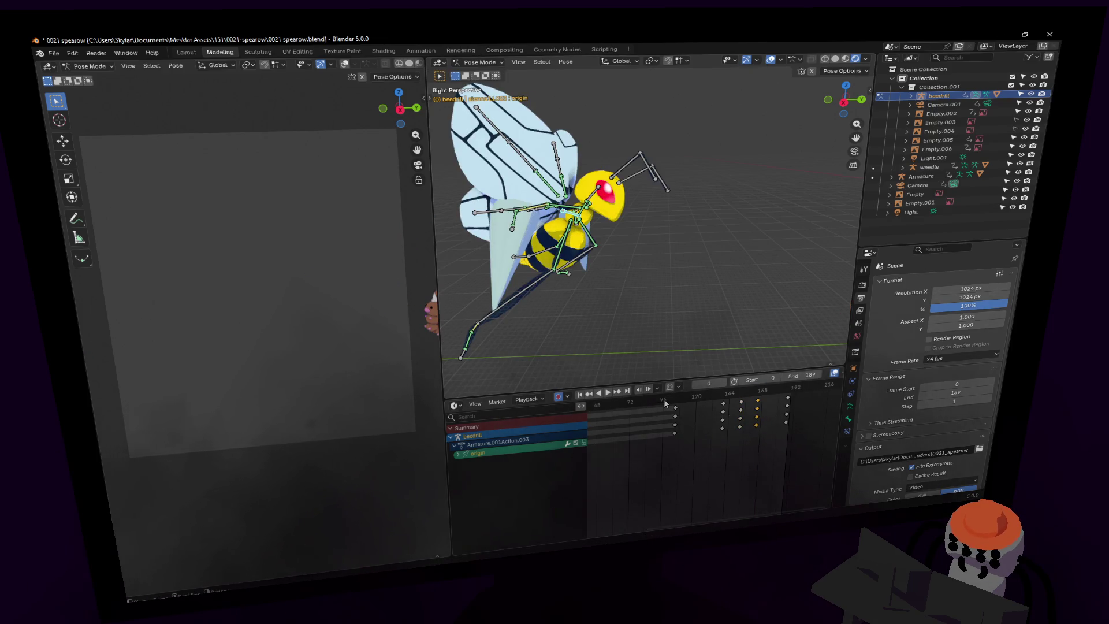
key(space)
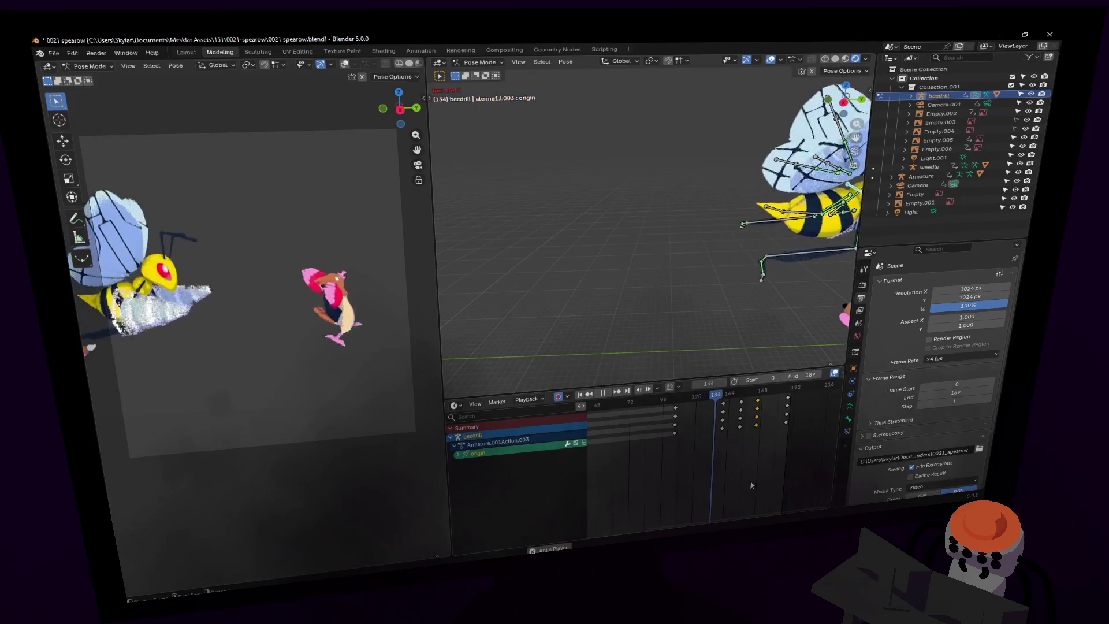
key(space)
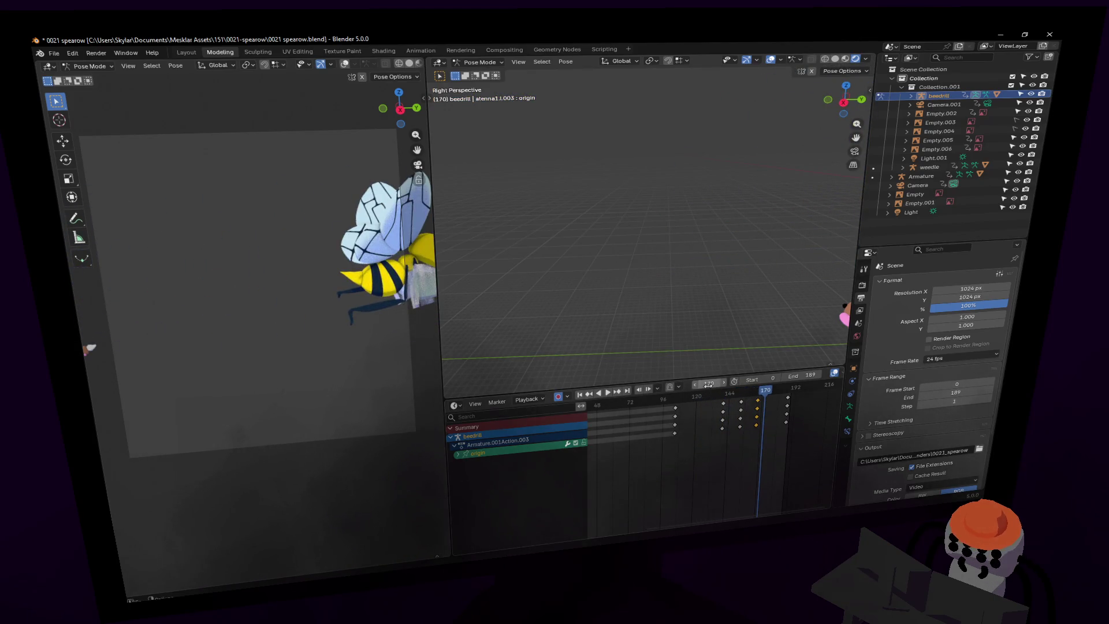
drag(709, 401, 742, 400)
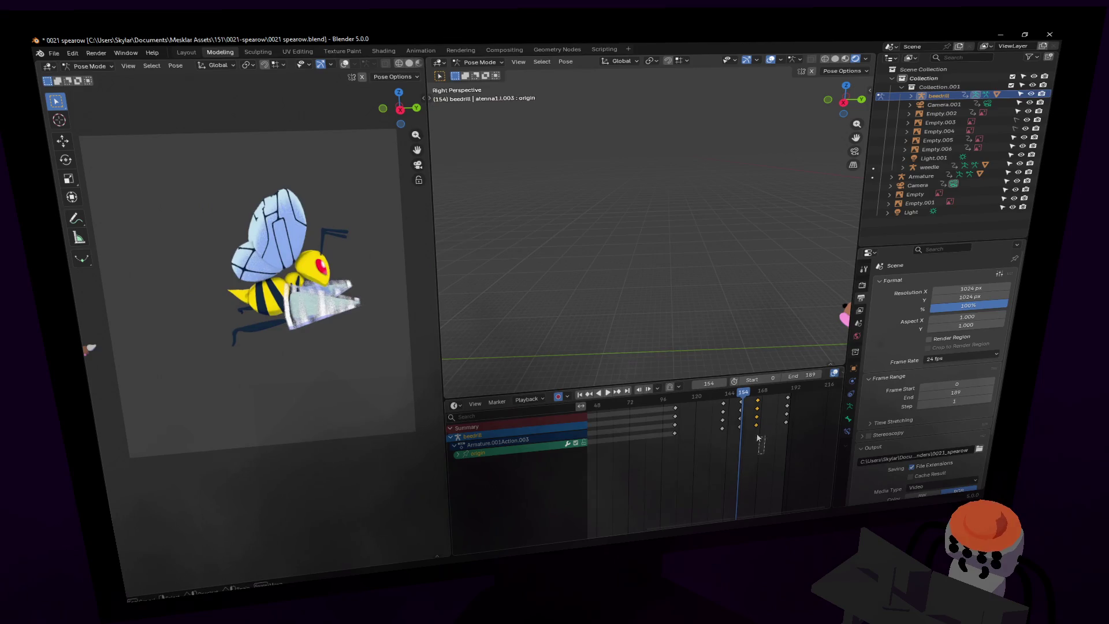
right_click(708, 404)
Set the selected Beedrill keyframes to Bézier interpolation and replay to check the easing.
mouse_move(728, 410)
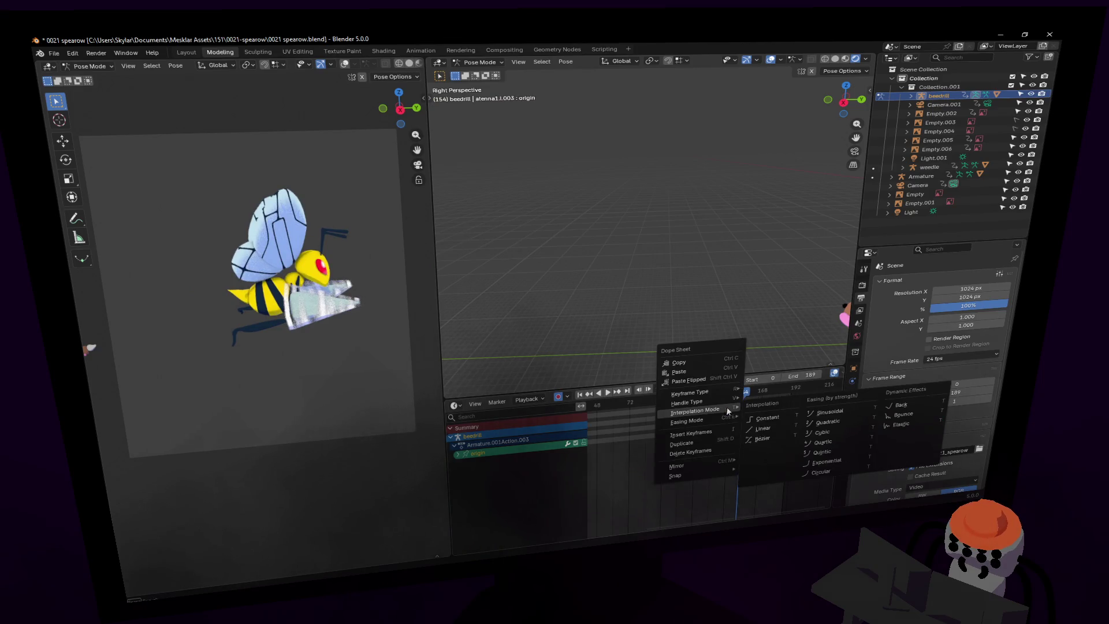
click(763, 438)
key(space)
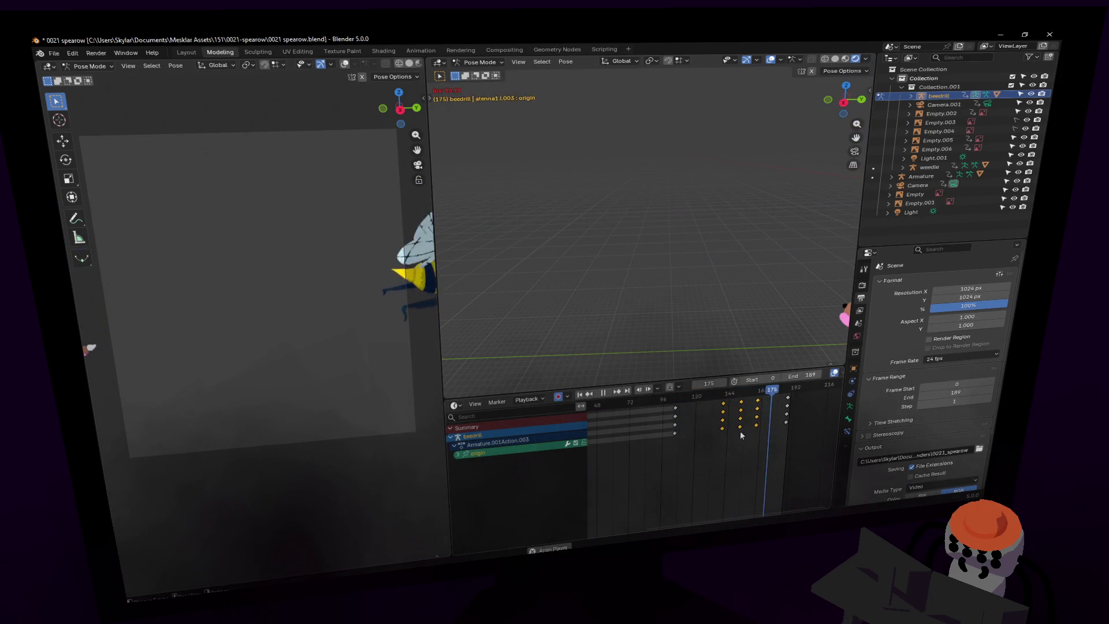
Slide the selected strike keyframes one frame earlier in the Dope Sheet.
click(697, 411)
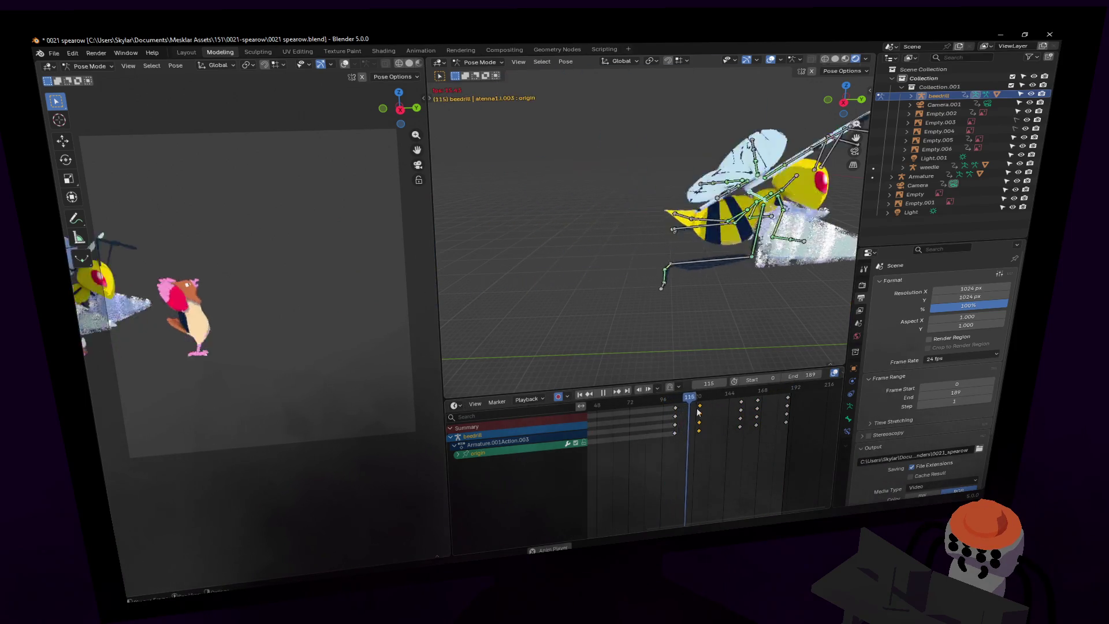
key(Escape)
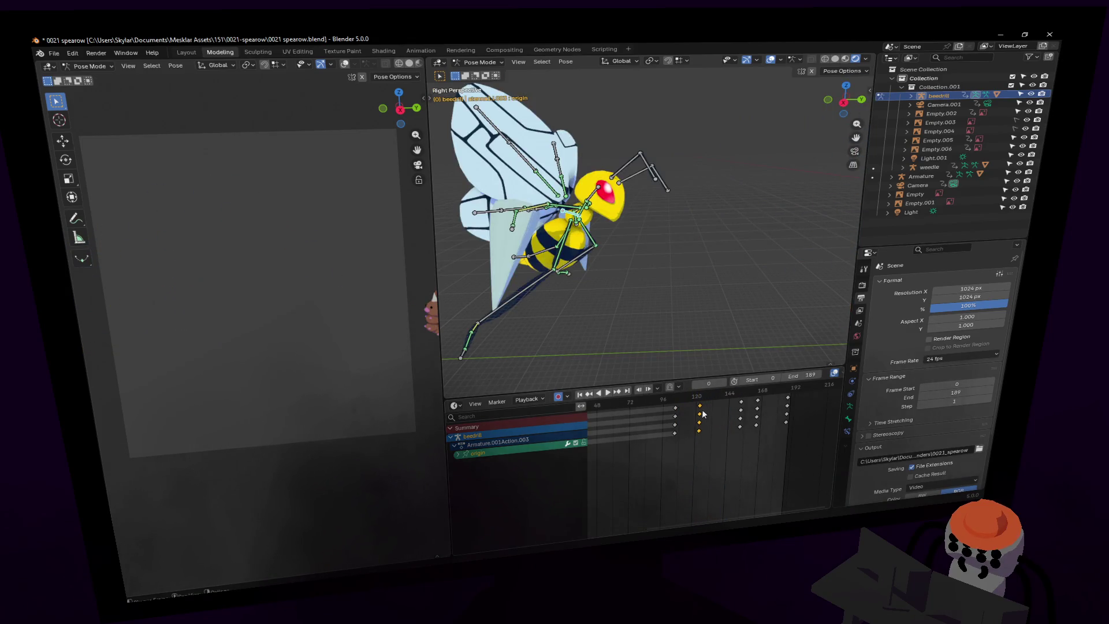
click(686, 405)
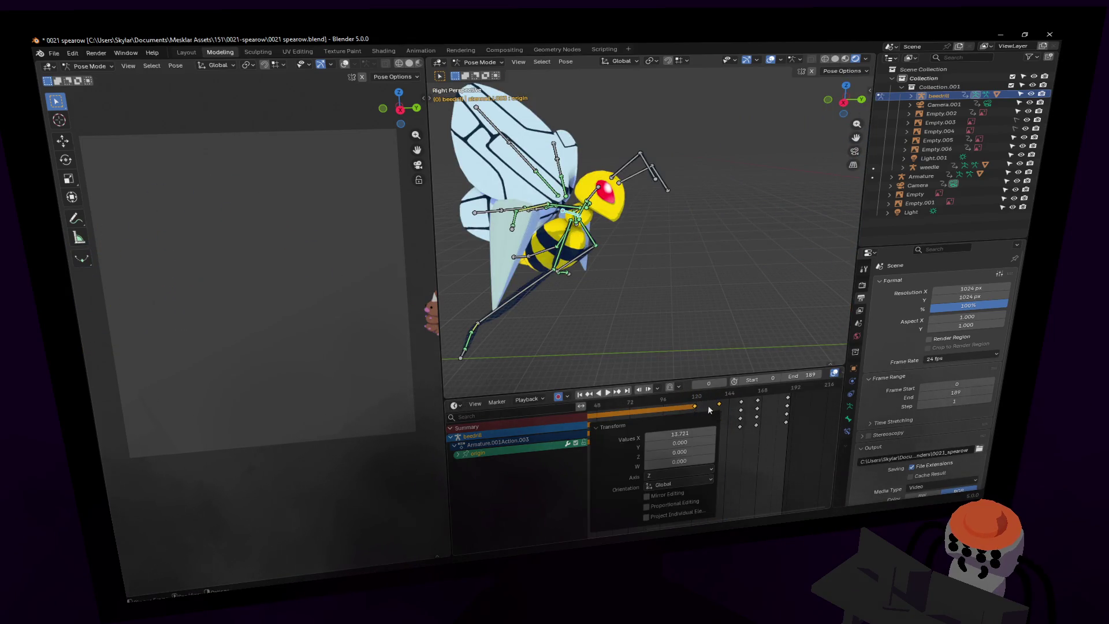
Reposition Beedrill's origin bone at frame 146 to key a new strike position.
key(space)
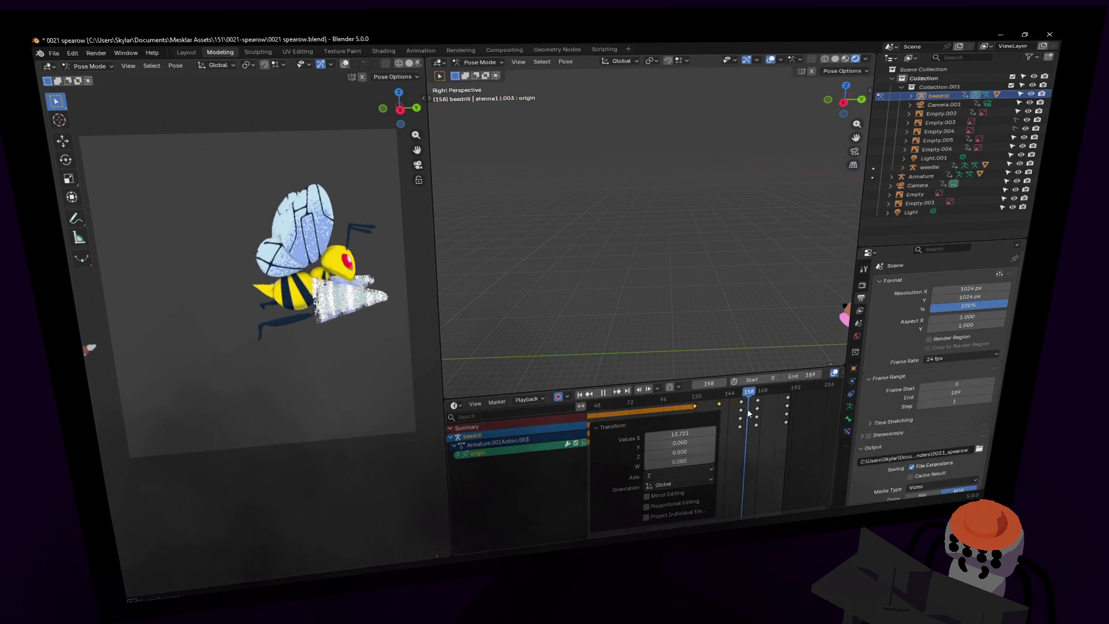
key(space)
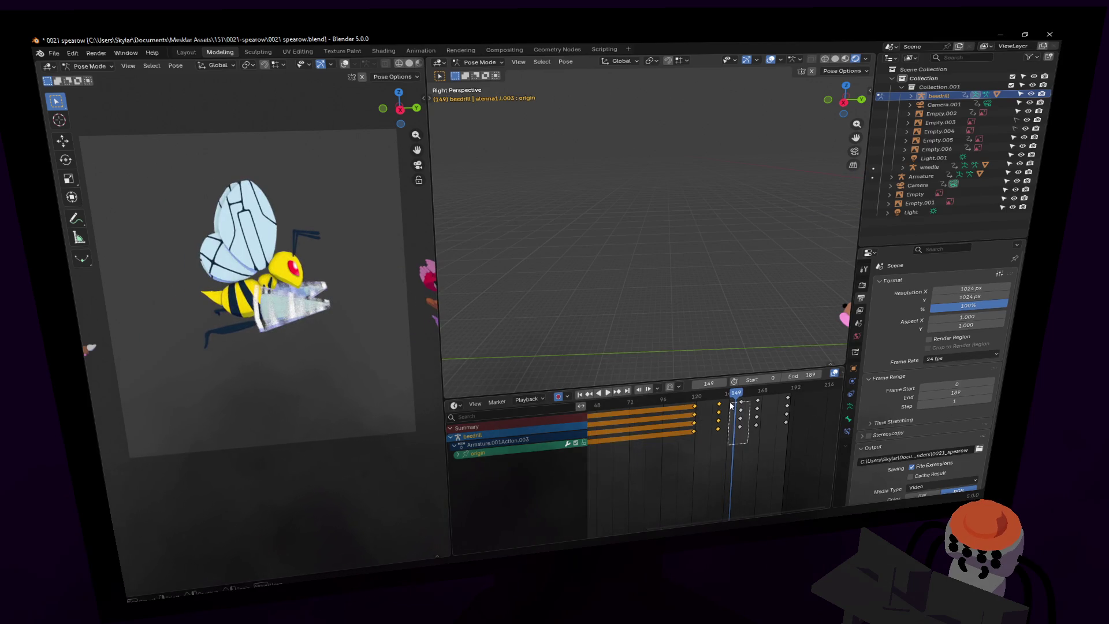
key(Left)
key(Left)
key(Left)
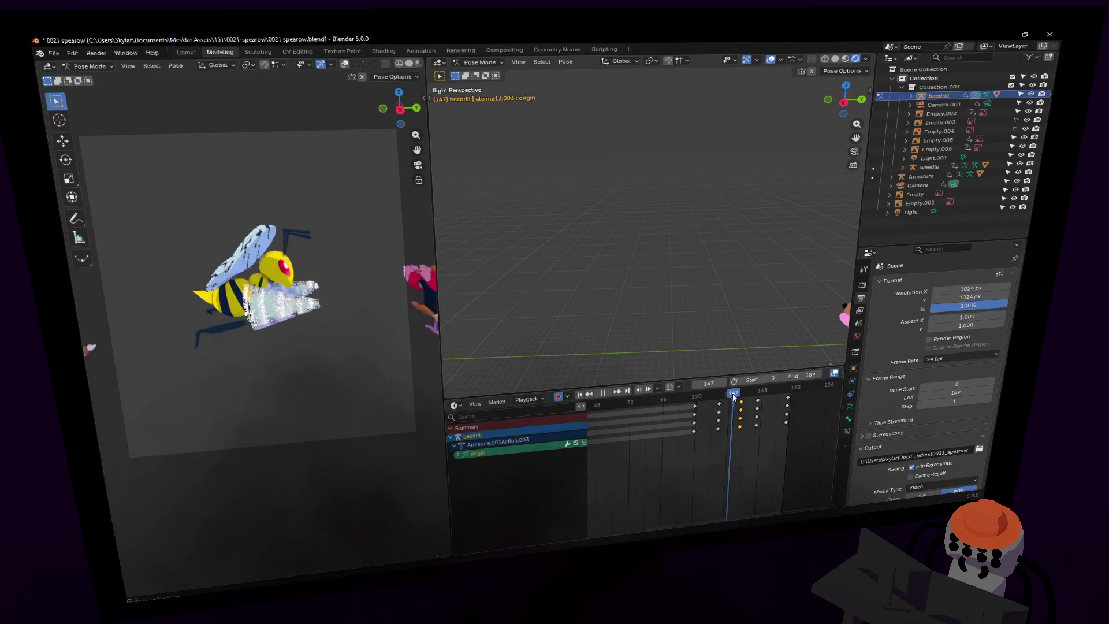
key(g)
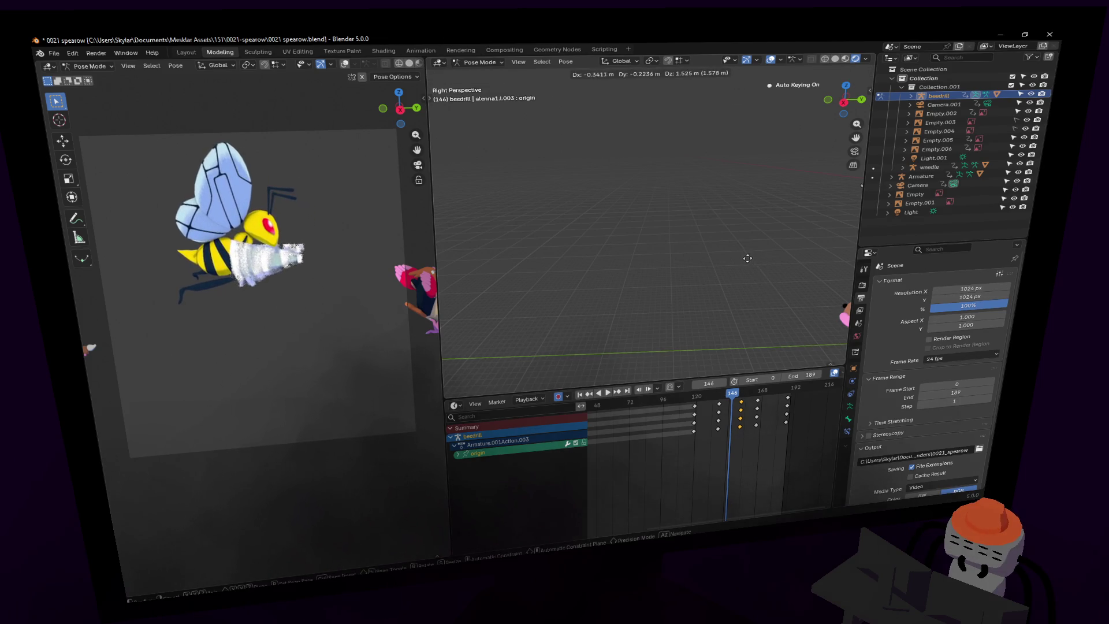
click(723, 266)
Shift the selected strike keyframes later, previewing the timing with reverse playback.
key(shift+ctrl+space)
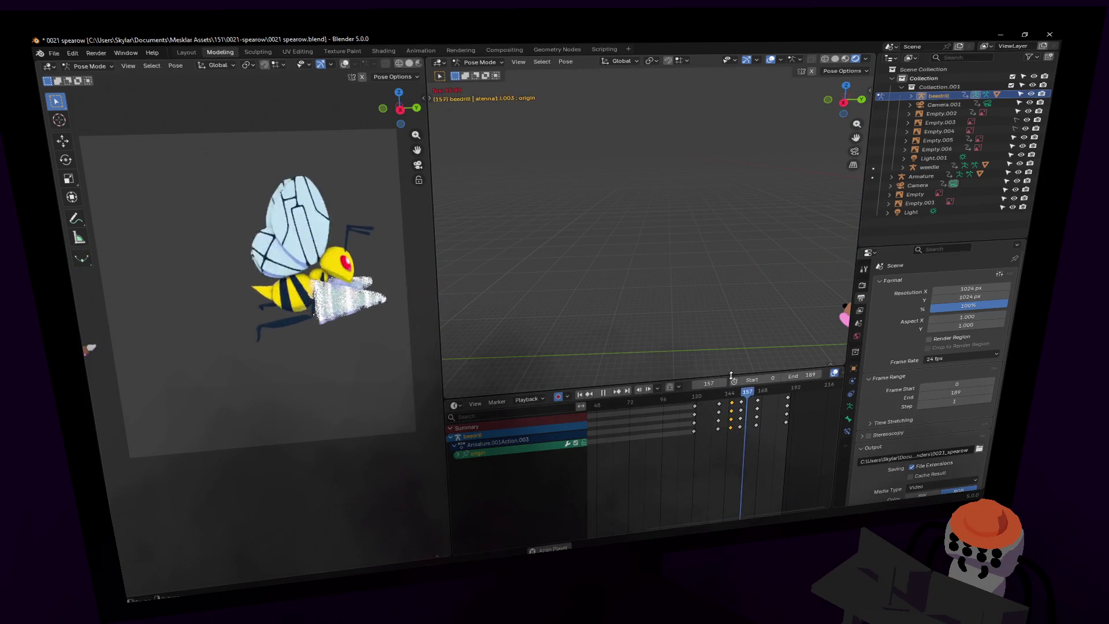
key(space)
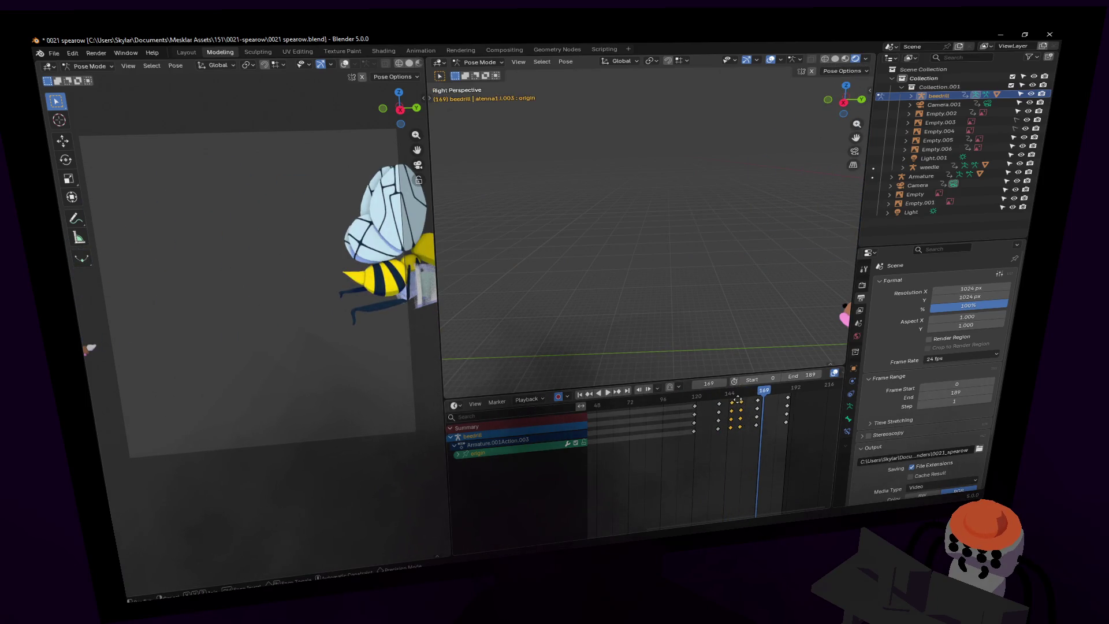
drag(737, 399, 742, 398)
key(shift+ctrl+space)
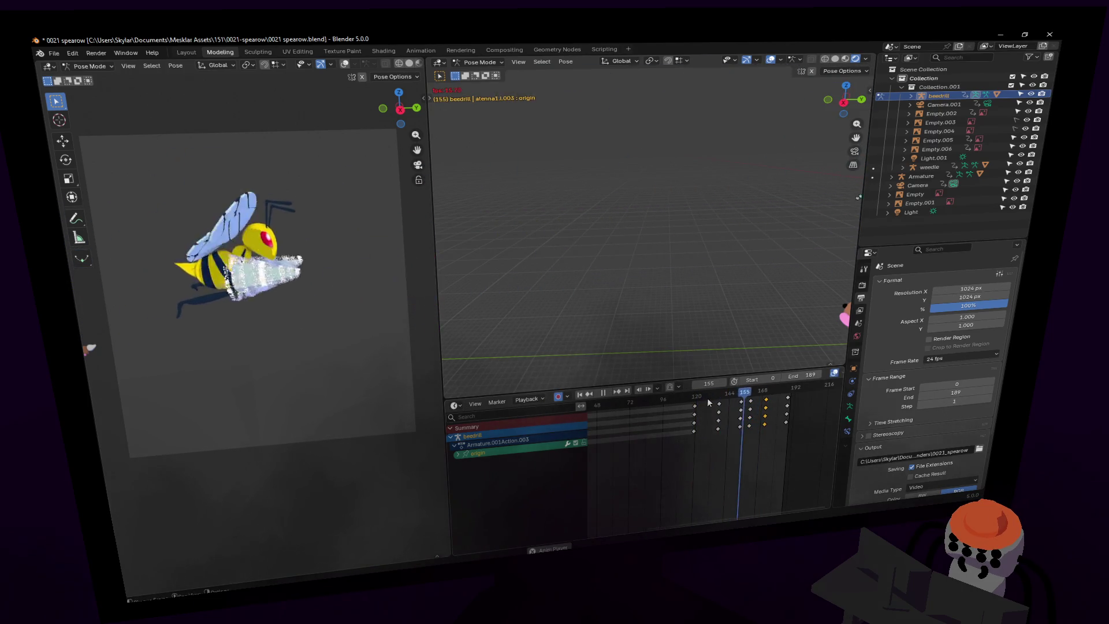
key(Escape)
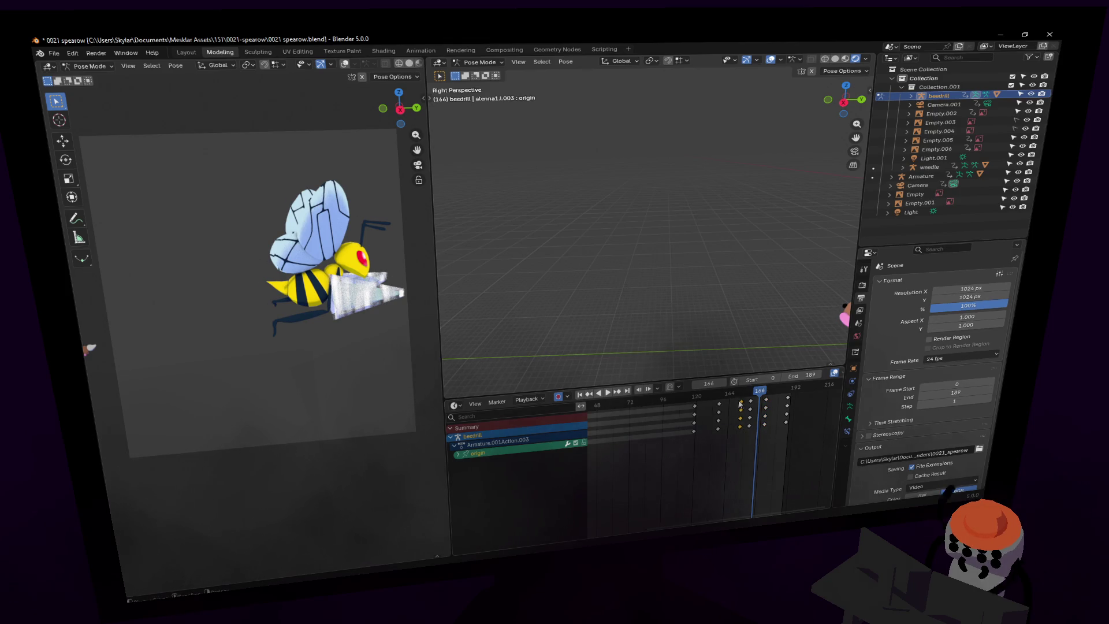
Slide the keyframes back earlier and replay to review the drill strike on Spearow.
key(shift+ctrl+space)
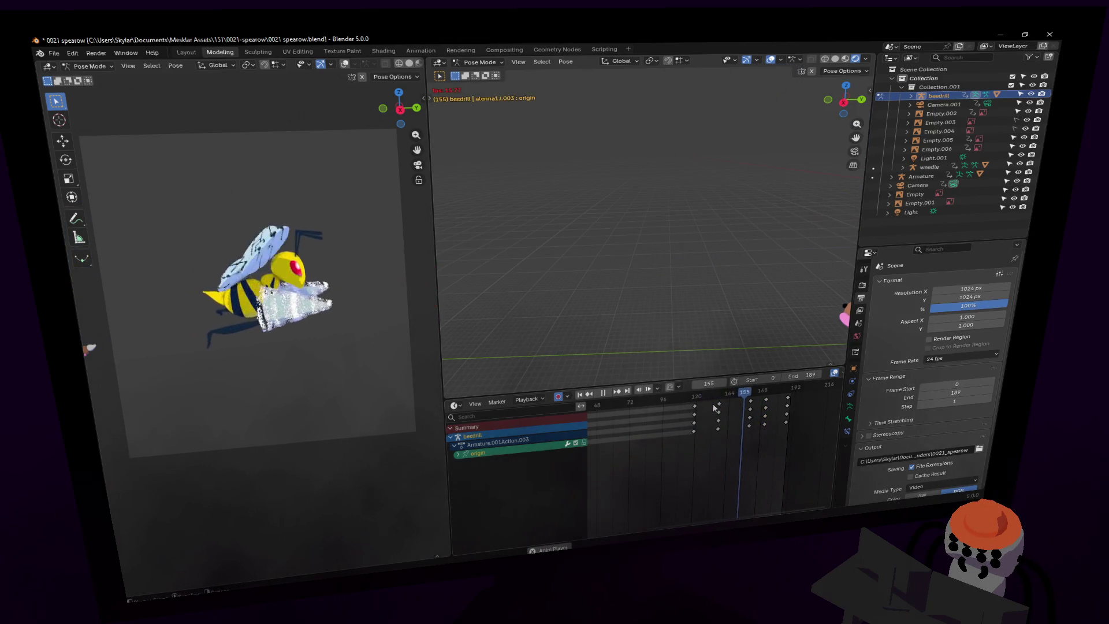
key(space)
key(space)
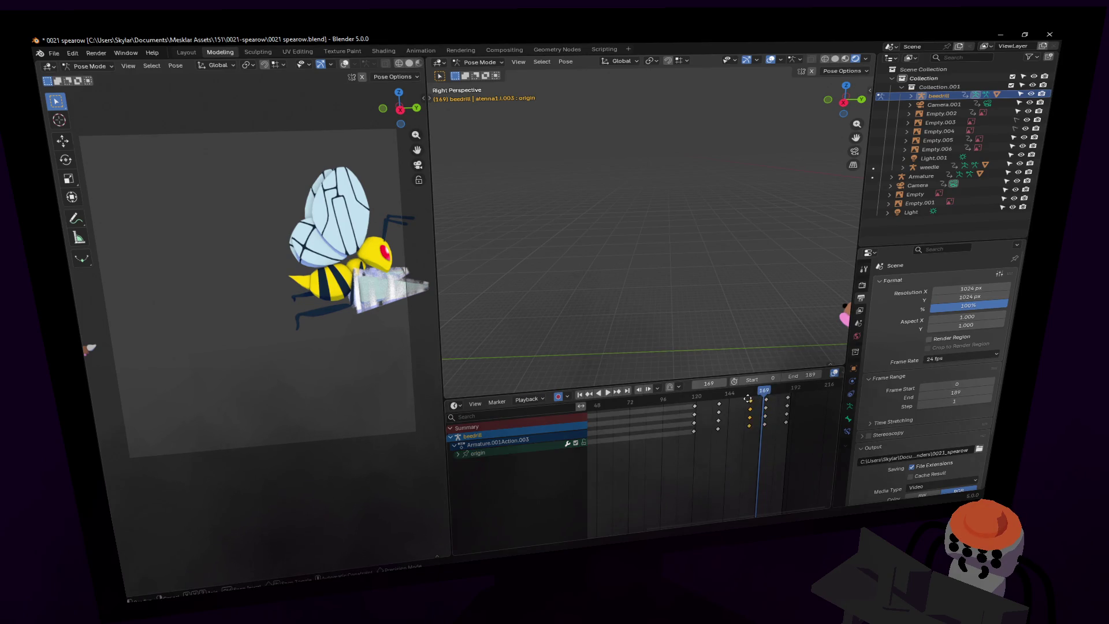
click(718, 411)
key(space)
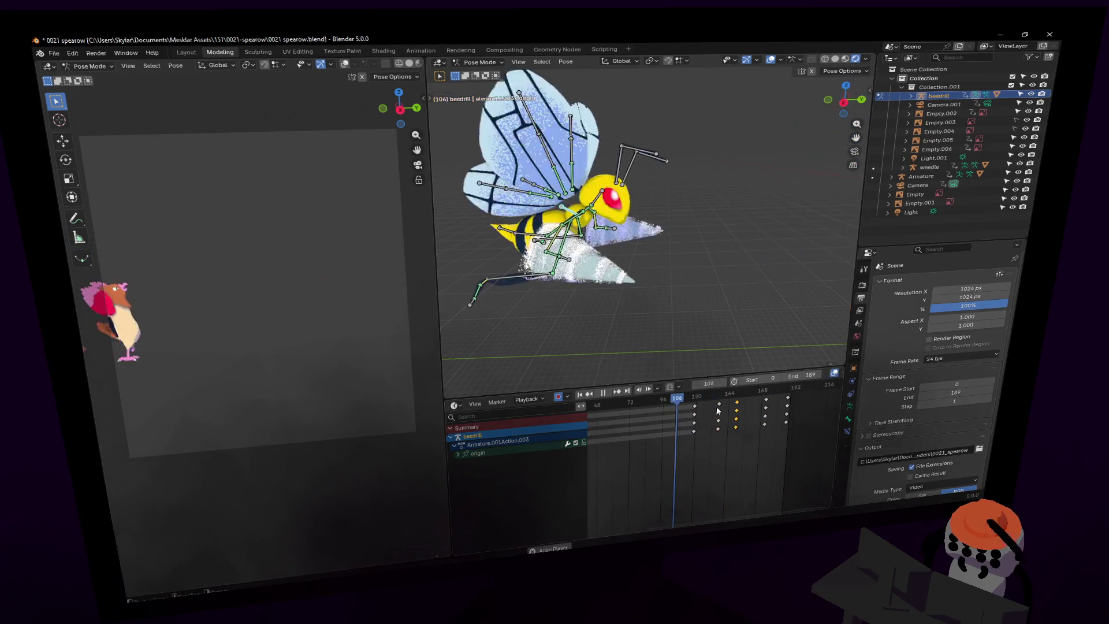
key(space)
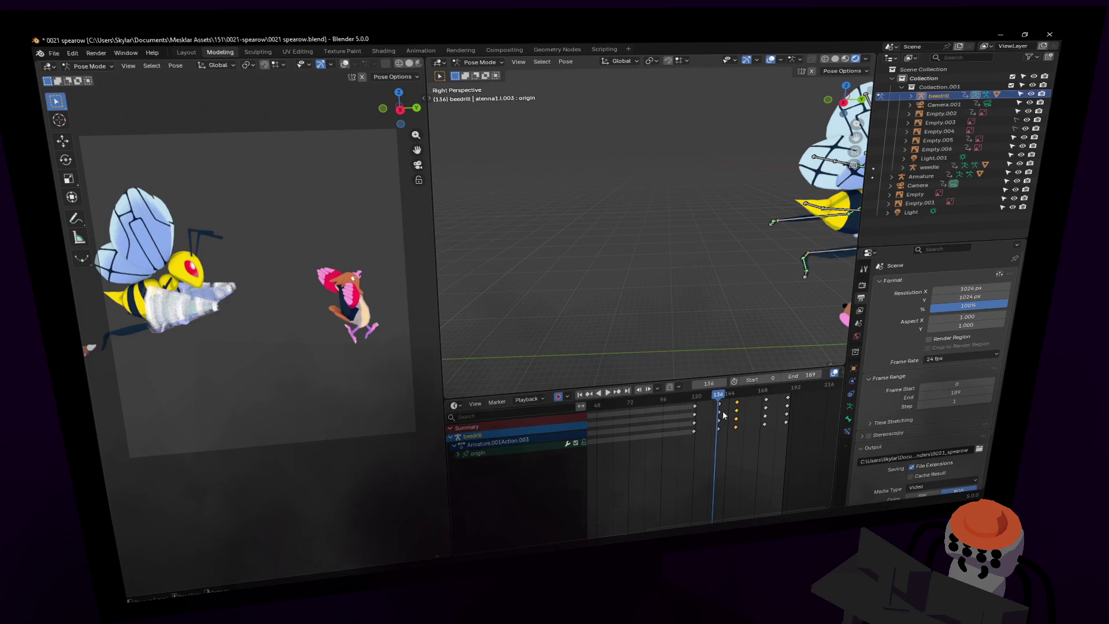
key(space)
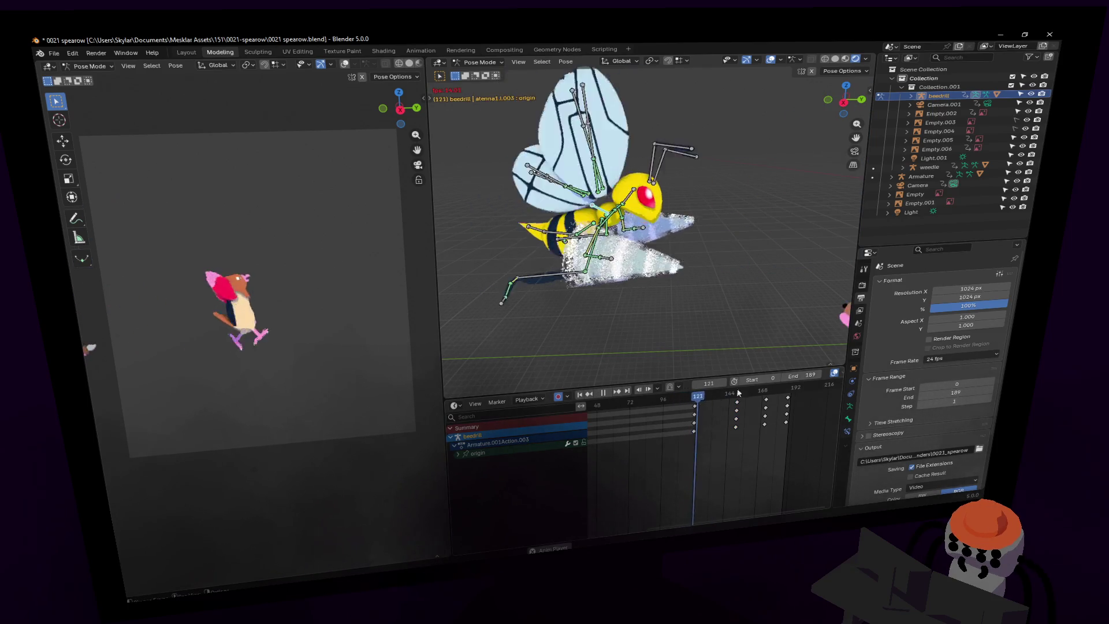
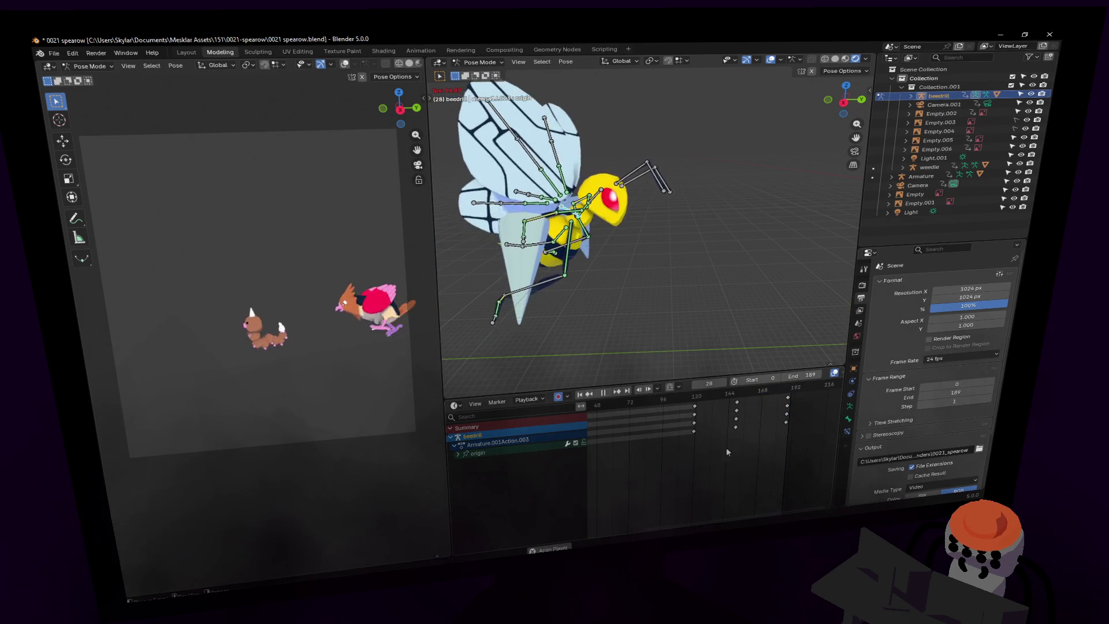
Stop playback at a later frame and fly the view in close to the Beedrill's legs.
click(720, 395)
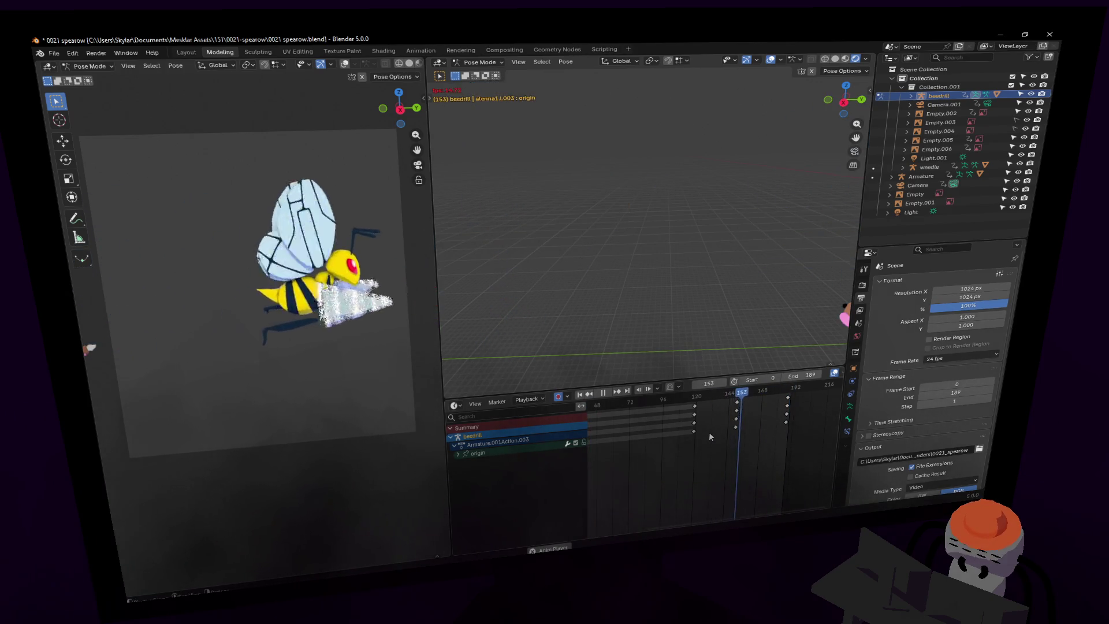
key(space)
key(shift+grave)
key(a)
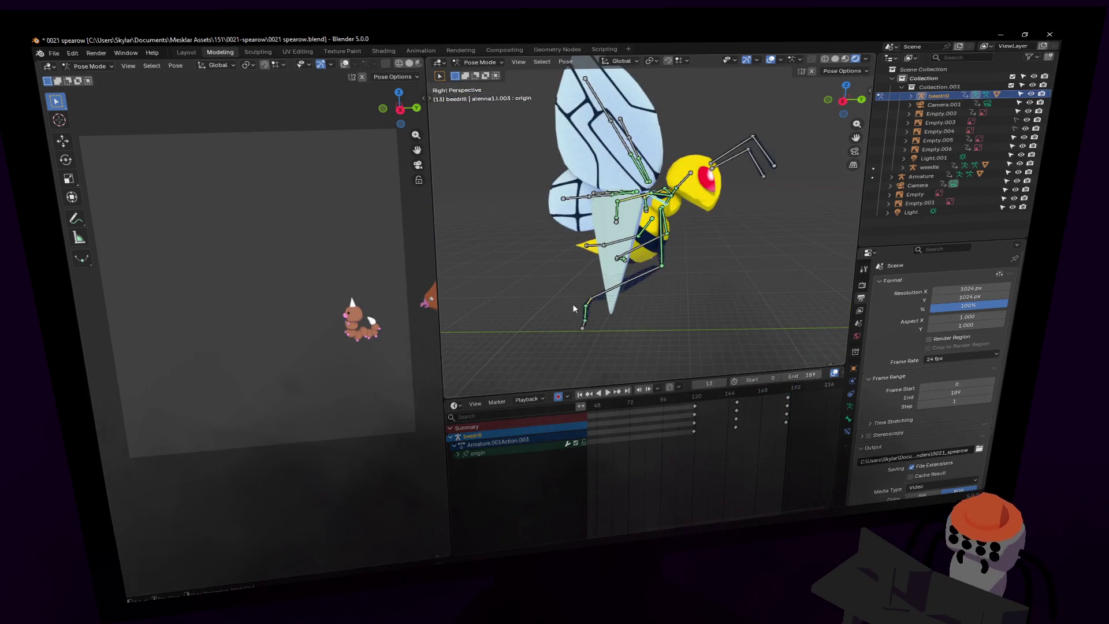
key(w)
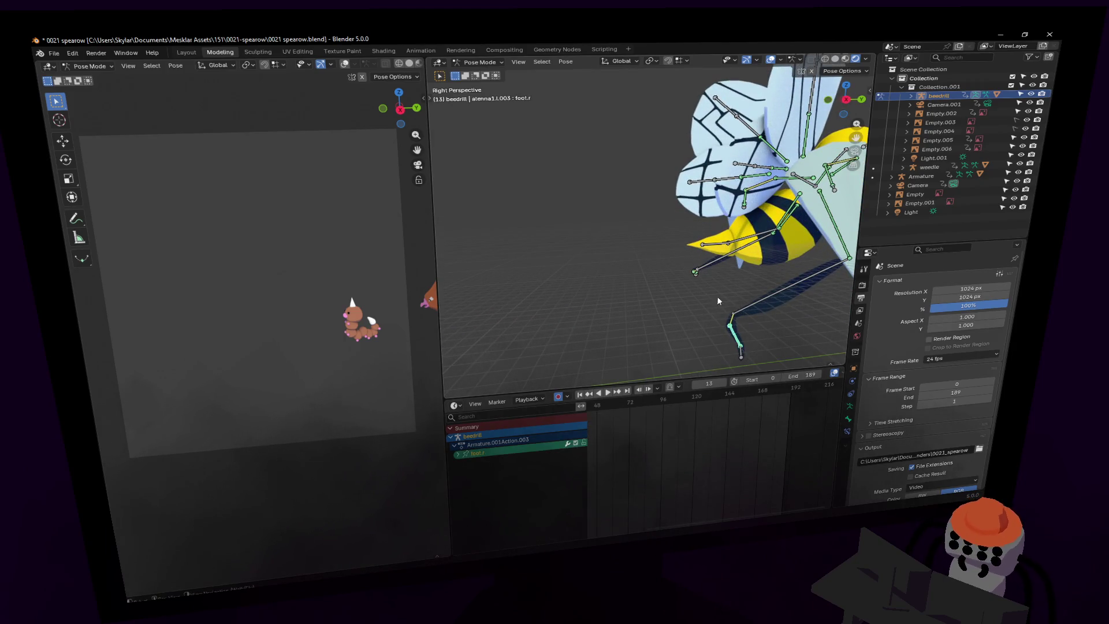
key(shift+grave)
key(w)
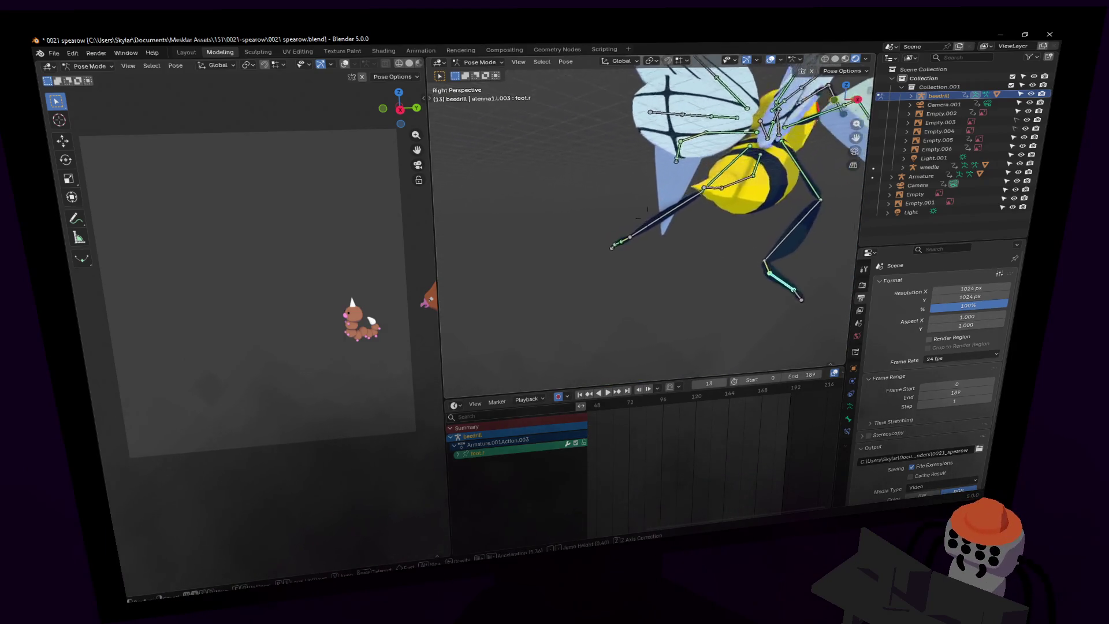
click(666, 276)
key(shift+grave)
key(s)
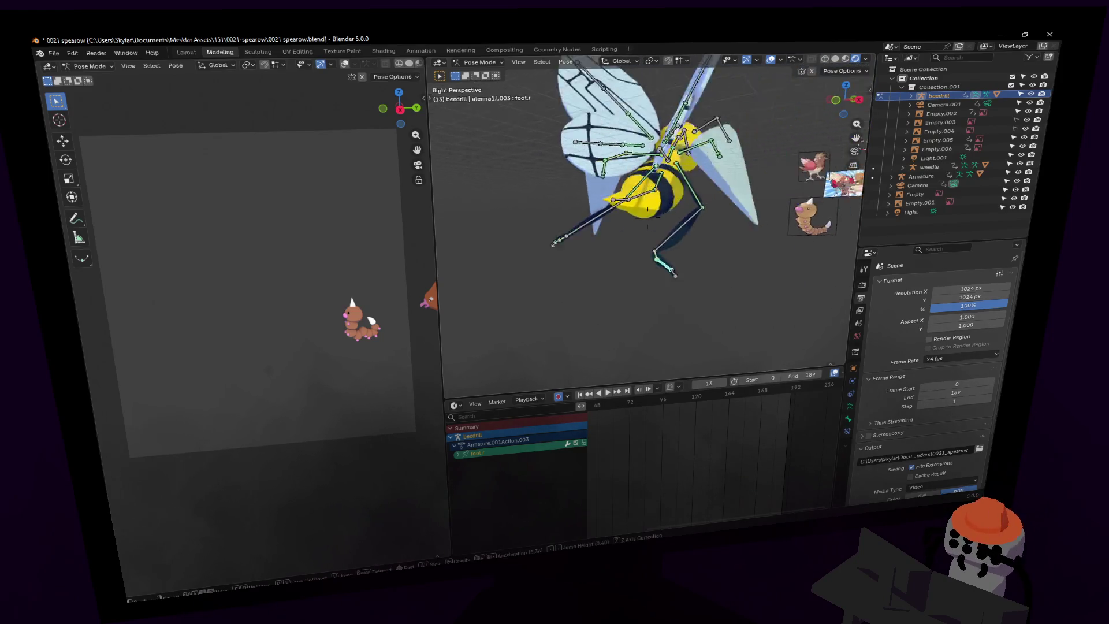
click(691, 264)
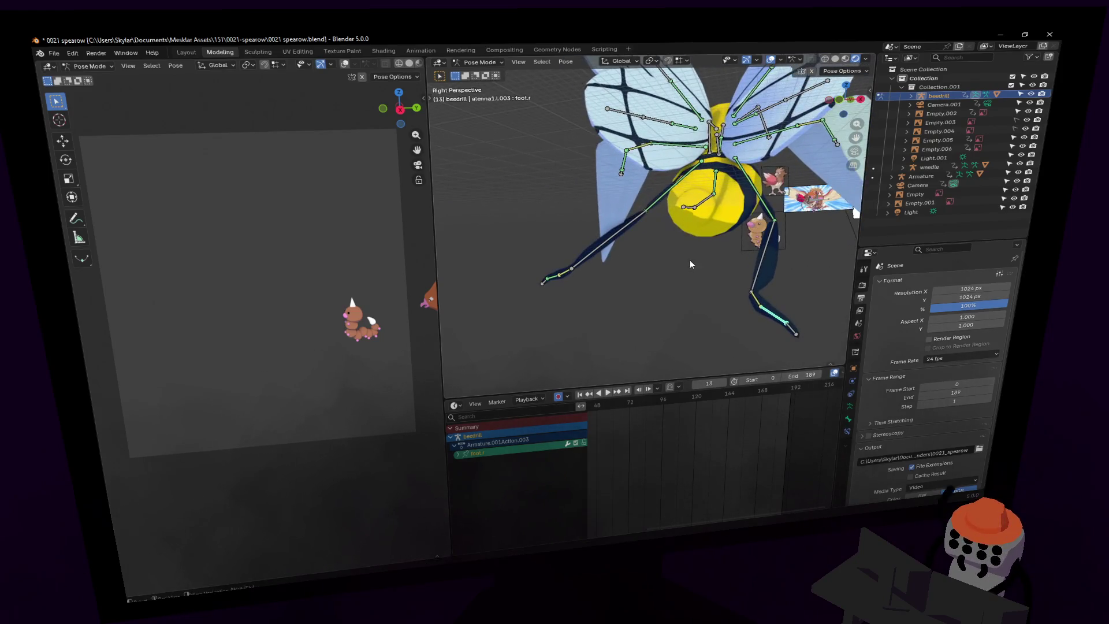
Add the foot.l bone to the selection and pull back to see the whole bee.
shift+click(552, 276)
key(shift+grave)
key(s)
At frame 141, nudge the two foot bones slightly and keyframe their positions.
drag(668, 397, 707, 396)
key(space)
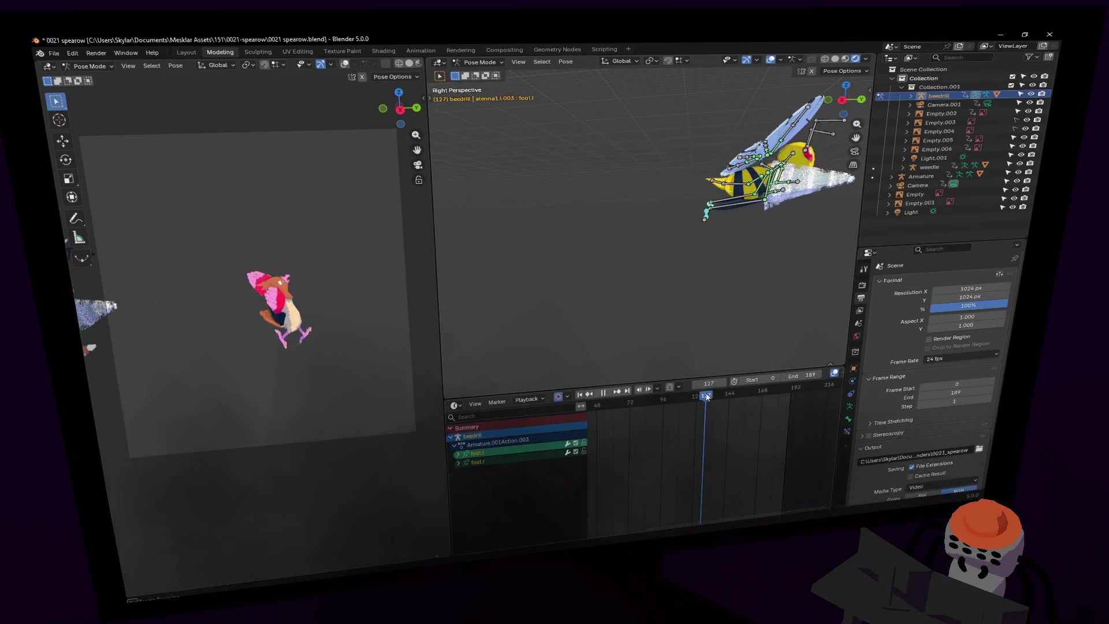
key(space)
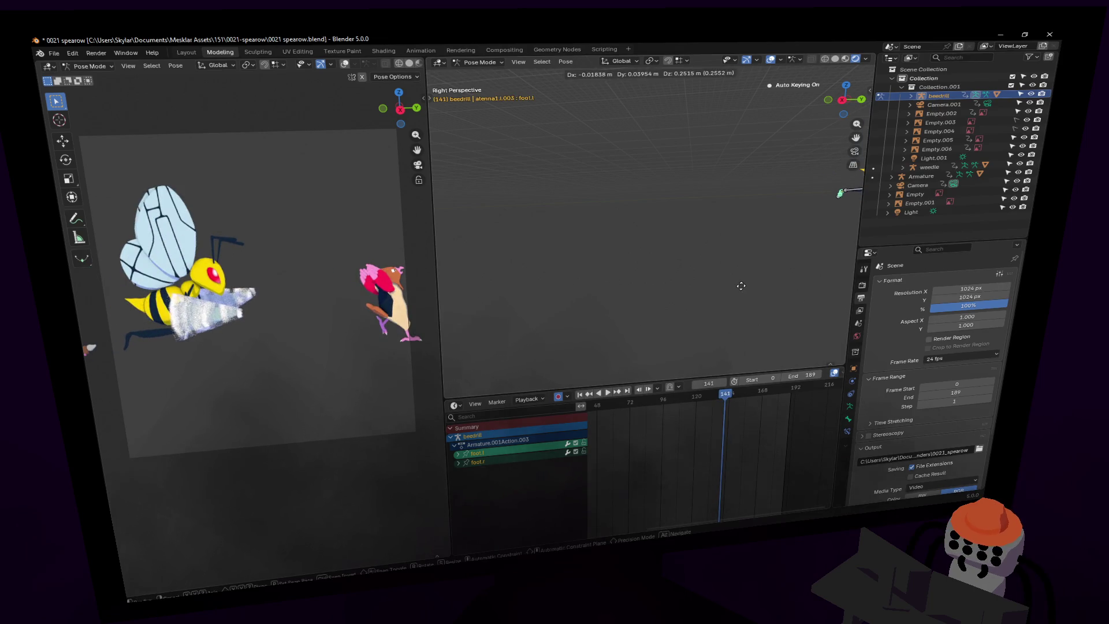
click(741, 286)
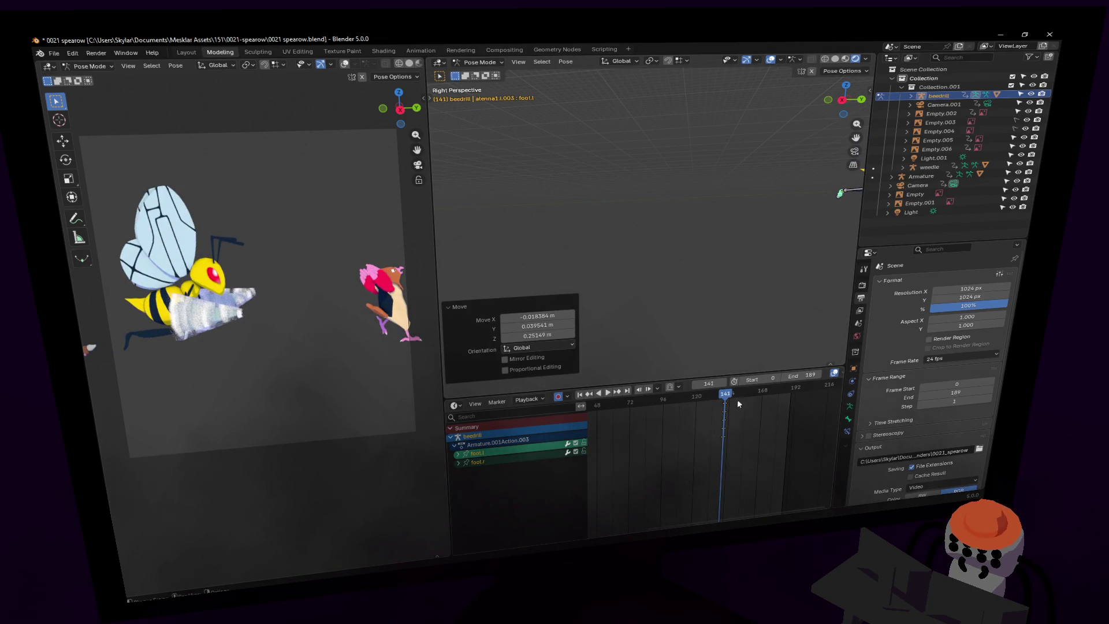
key(i)
At frame 143, offset the foot bones again and box-select the new jitter keys.
key(Right)
key(Right)
click(627, 206)
drag(746, 447, 723, 415)
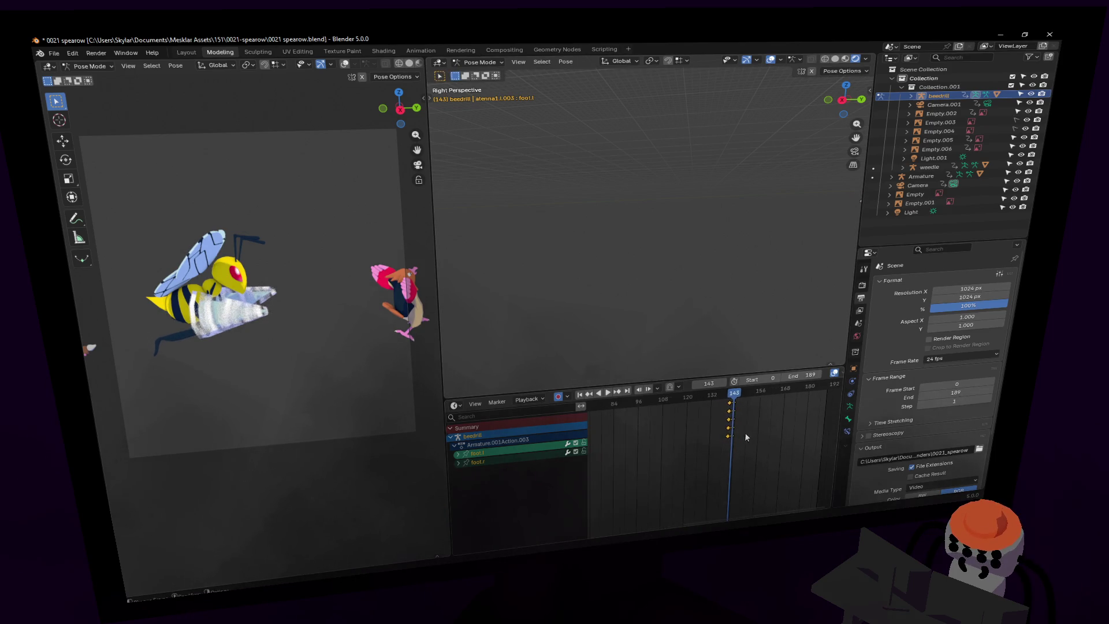
scroll(760, 430, up, 4)
Duplicate the jitter keyframes 4 frames later in the Dope Sheet.
key(g)
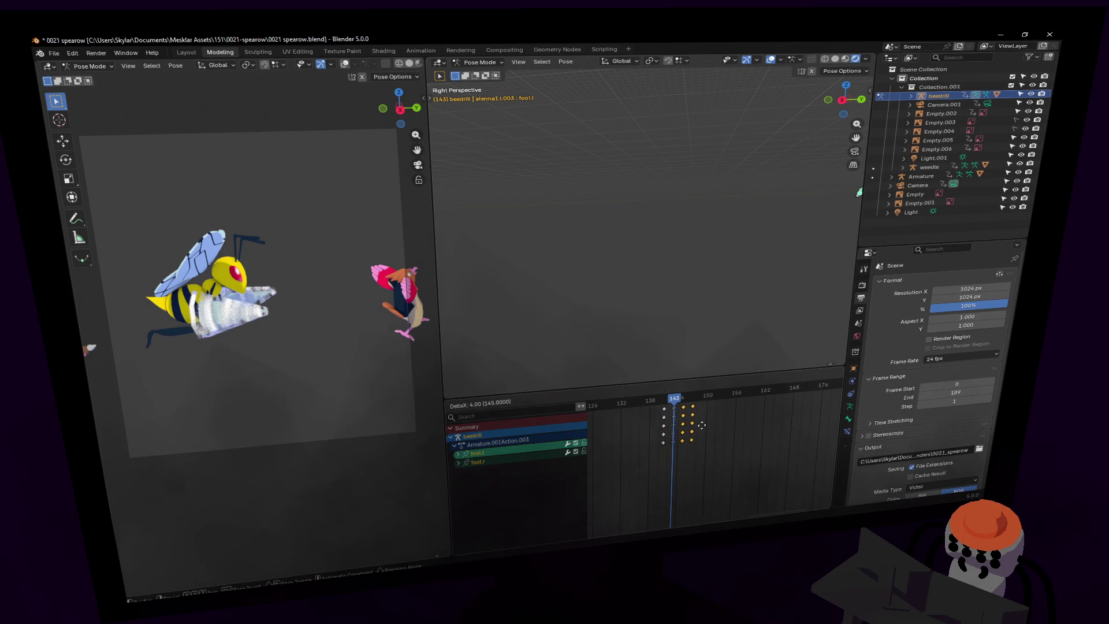
click(701, 425)
right_click(721, 407)
mouse_move(725, 410)
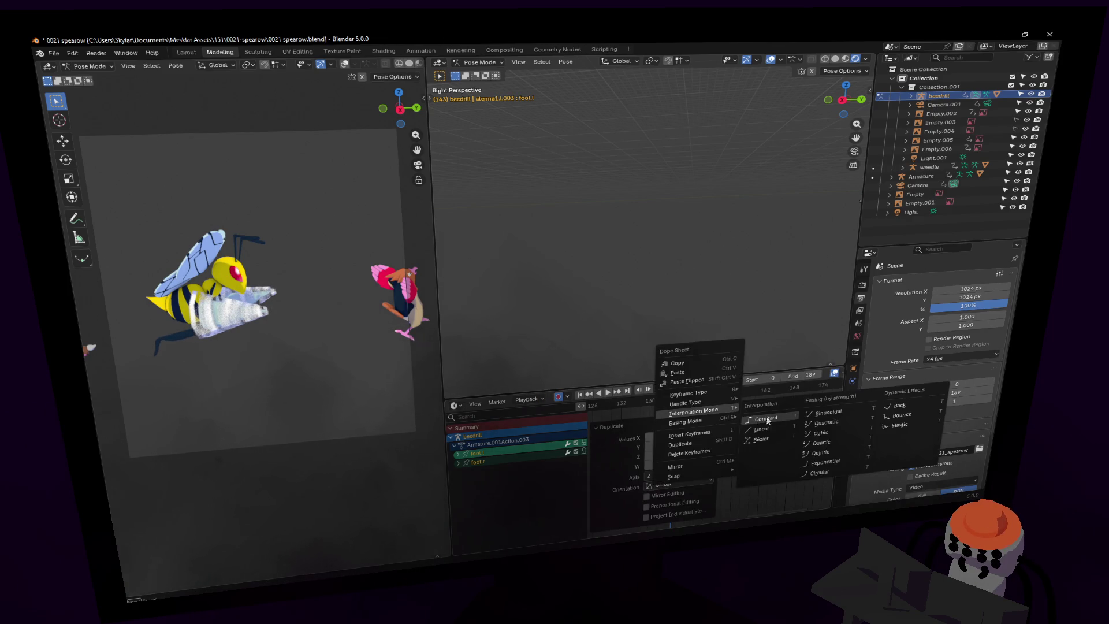
Duplicate all jitter keys 16 frames further along, then play the animation to check.
key(g)
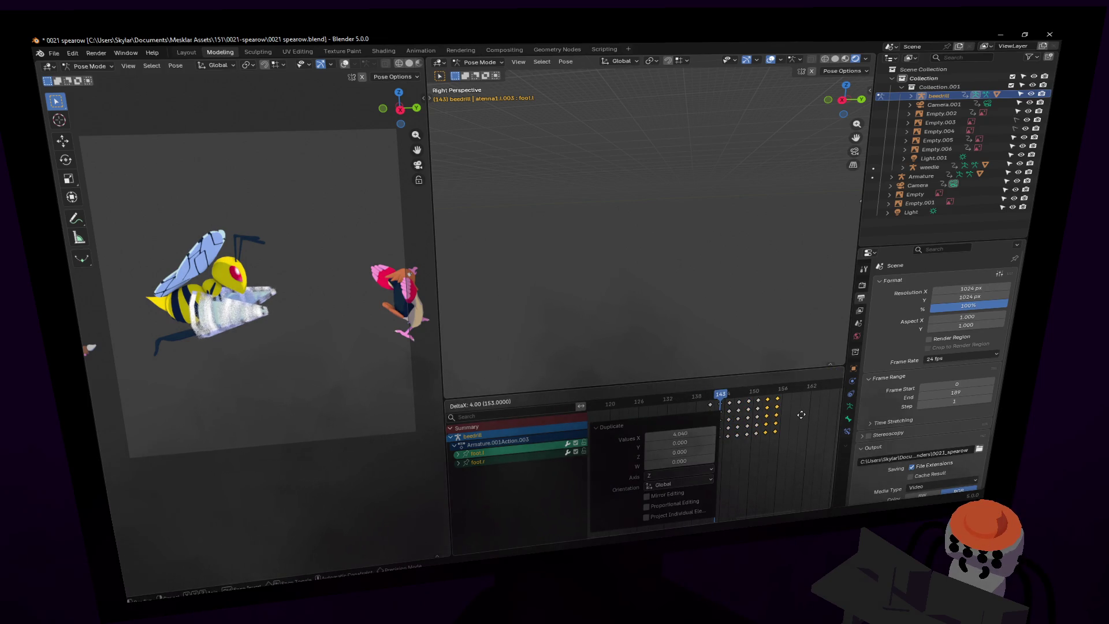
drag(793, 456, 671, 384)
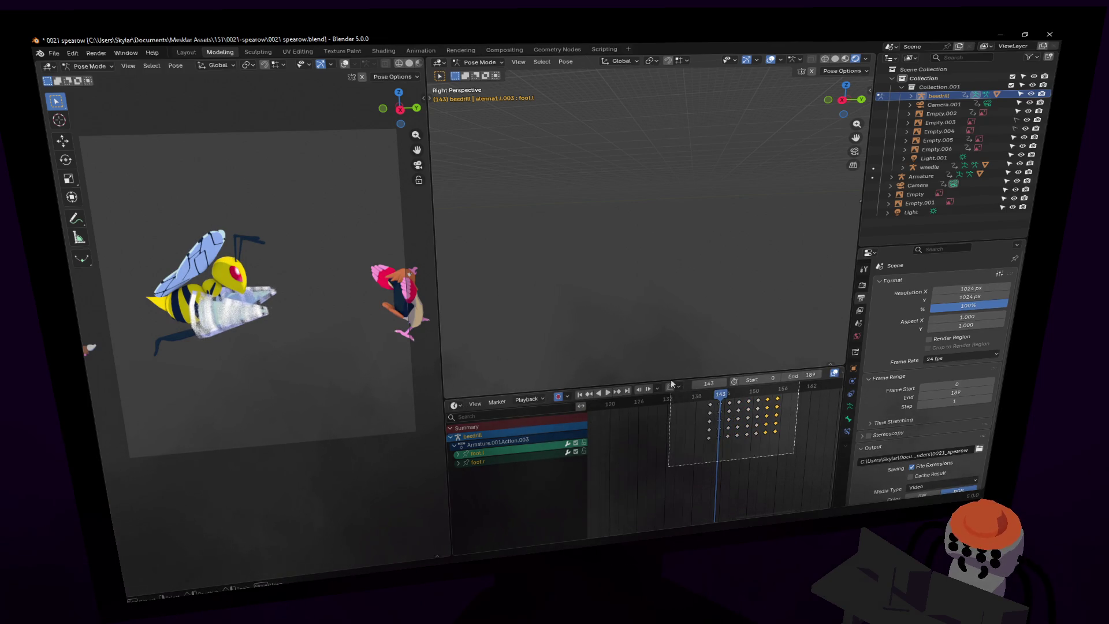
click(764, 442)
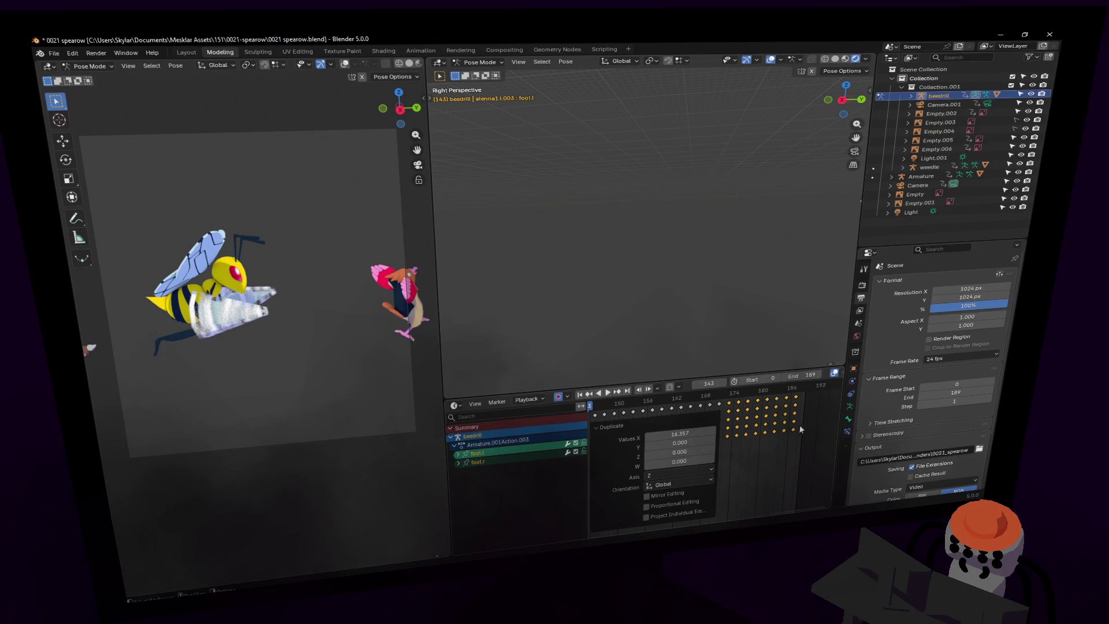
key(space)
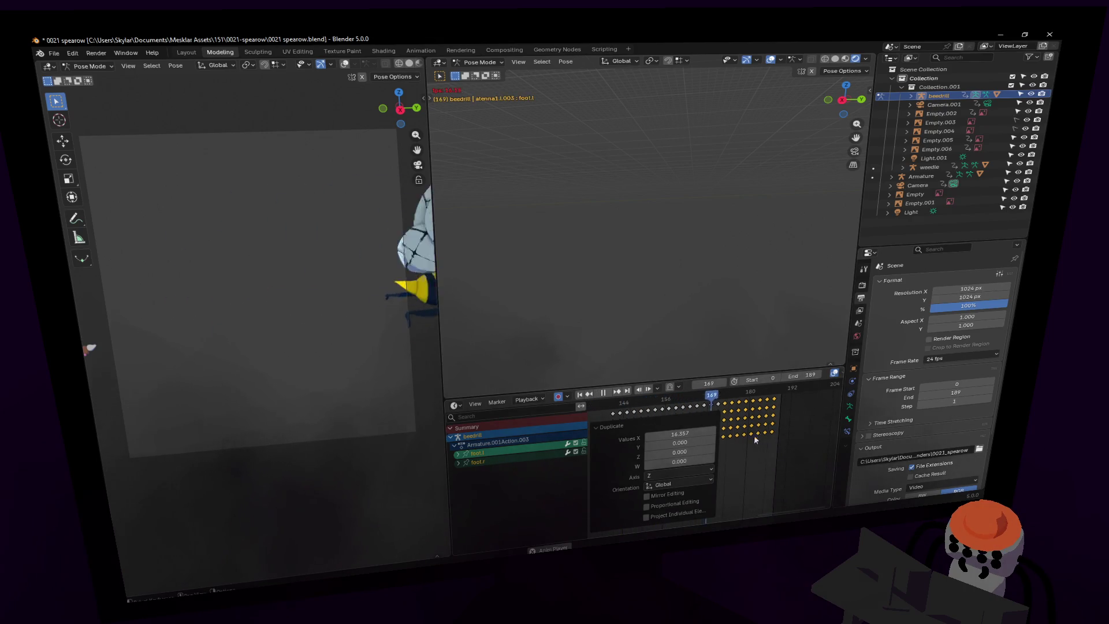
key(Escape)
click(598, 392)
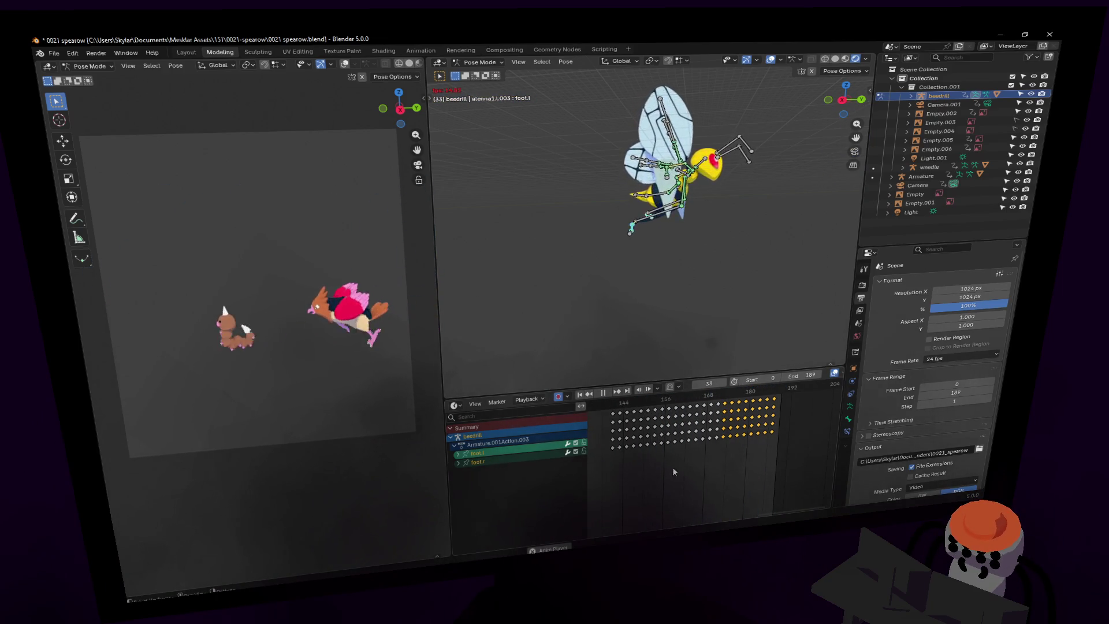
Scrub around frame 145, delete the later jitter key copies, and replay the animation.
click(601, 406)
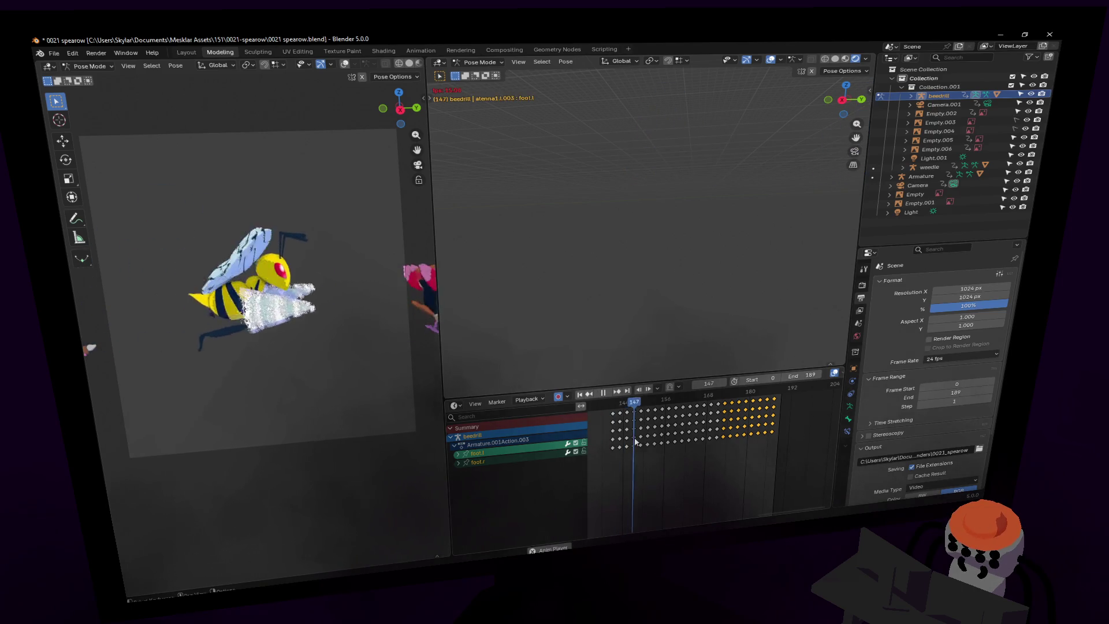
key(space)
drag(609, 400, 732, 416)
mouse_move(796, 448)
mouse_down()
mouse_move(600, 404)
mouse_move(608, 399)
mouse_up()
key(Delete)
key(space)
key(space)
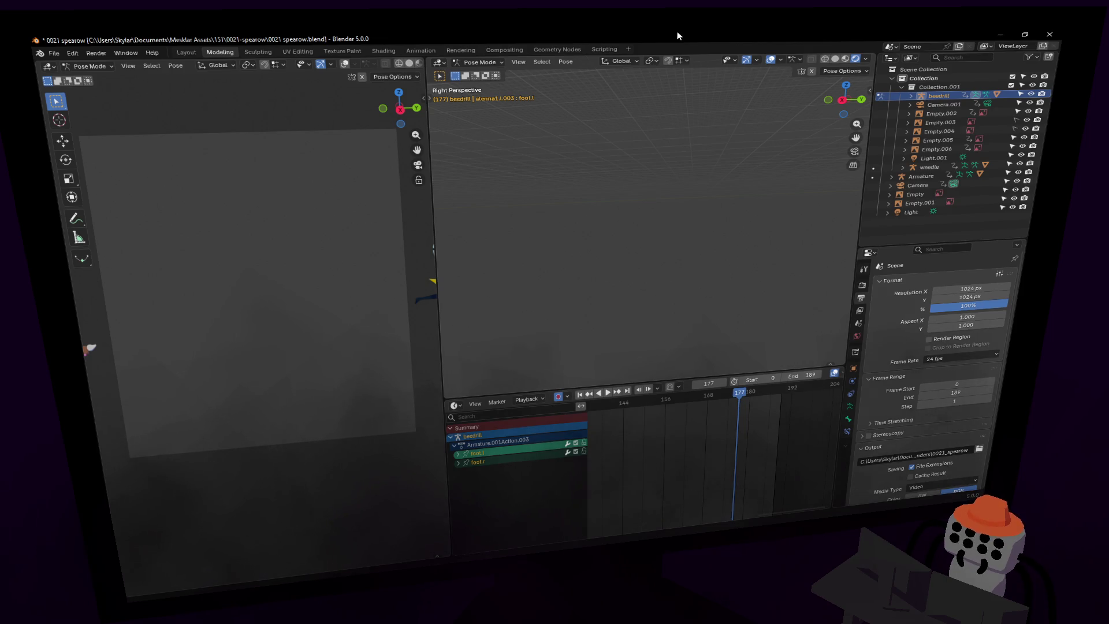
Render the animation with Ctrl+F12 and play 0021_spearow0000-0189.mp4 in VLC.
key(ctrl+F12)
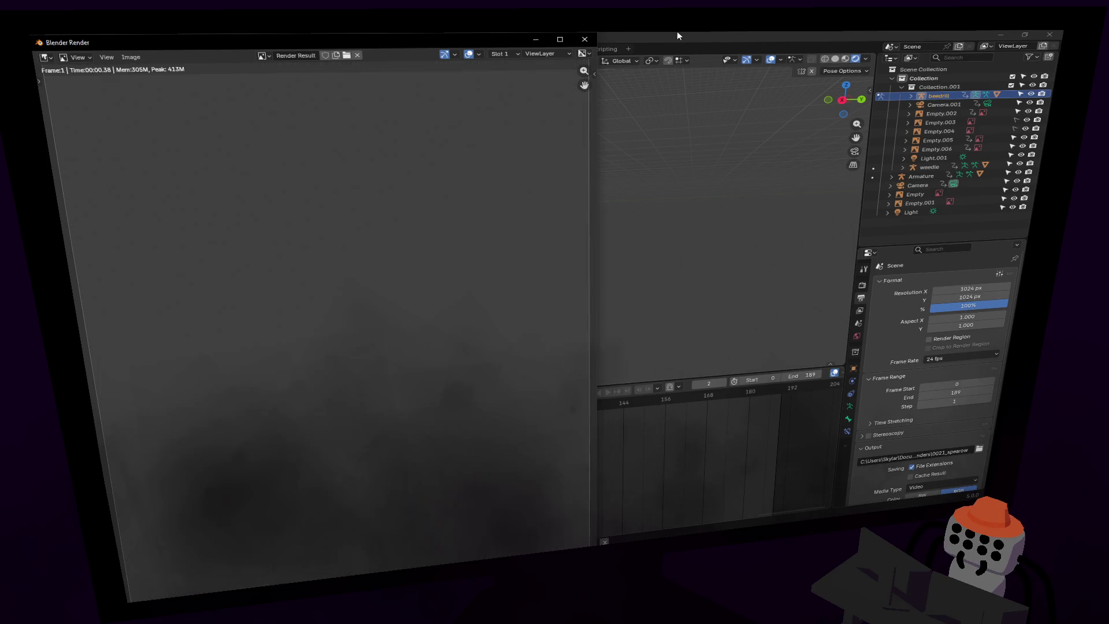
click(678, 36)
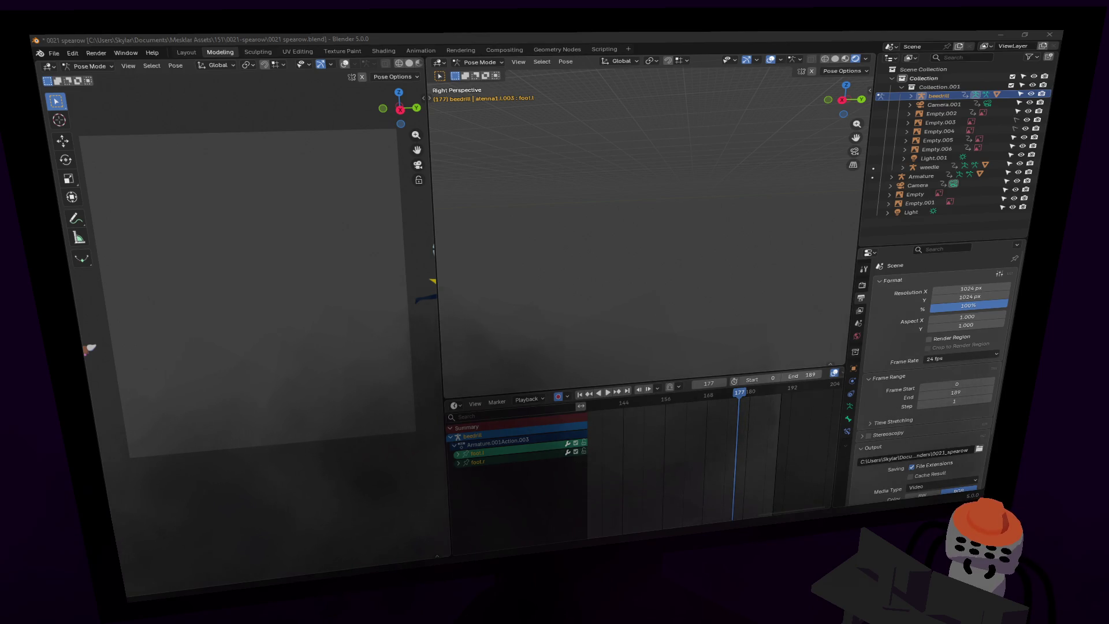
key(ctrl+F11)
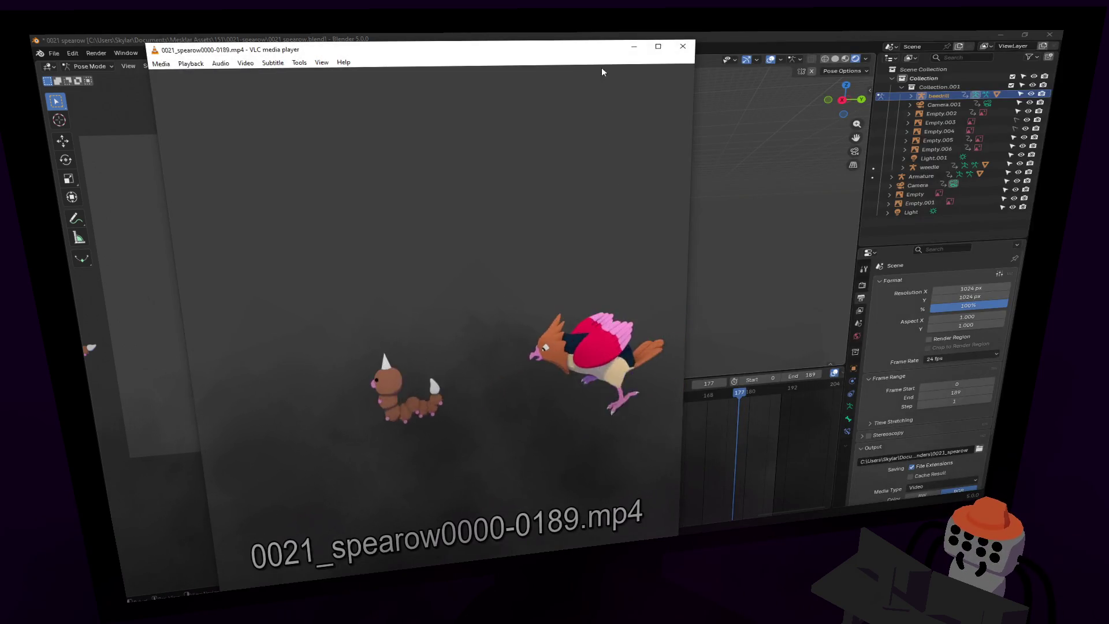